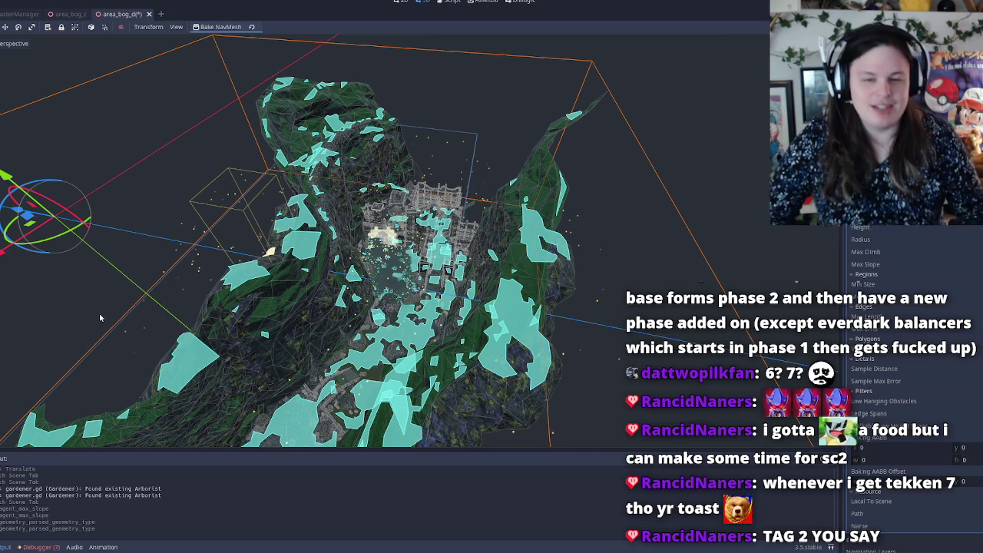
Freelook-fly around the area_bog_d town and its navmesh, selecting one object along the way.
{"action": "key", "text": "w"}
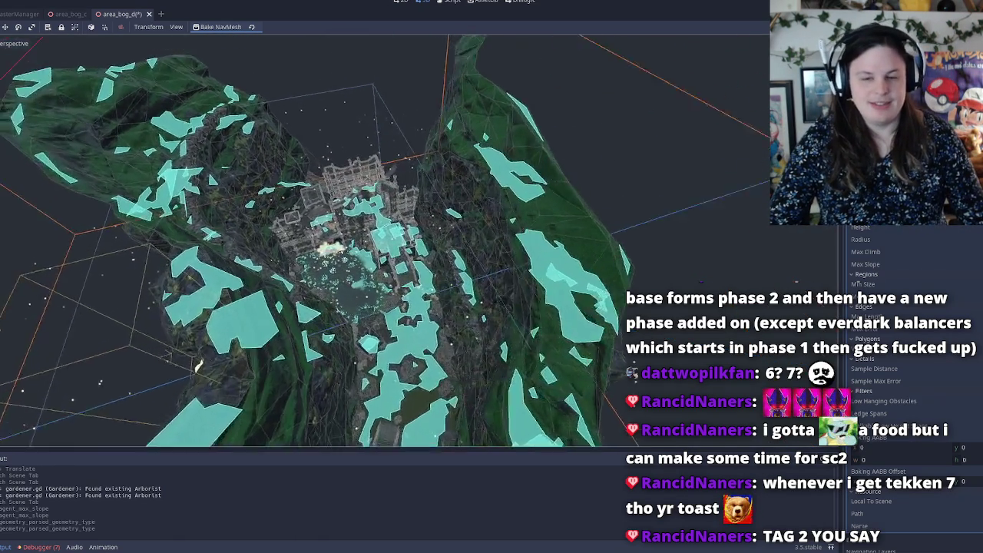
{"action": "key", "text": "w"}
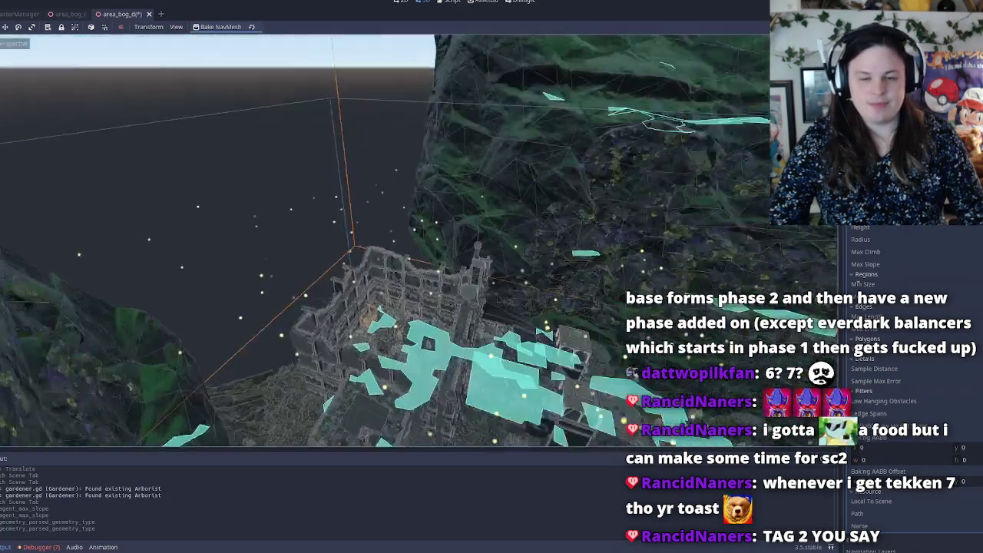
{"action": "key", "text": "w"}
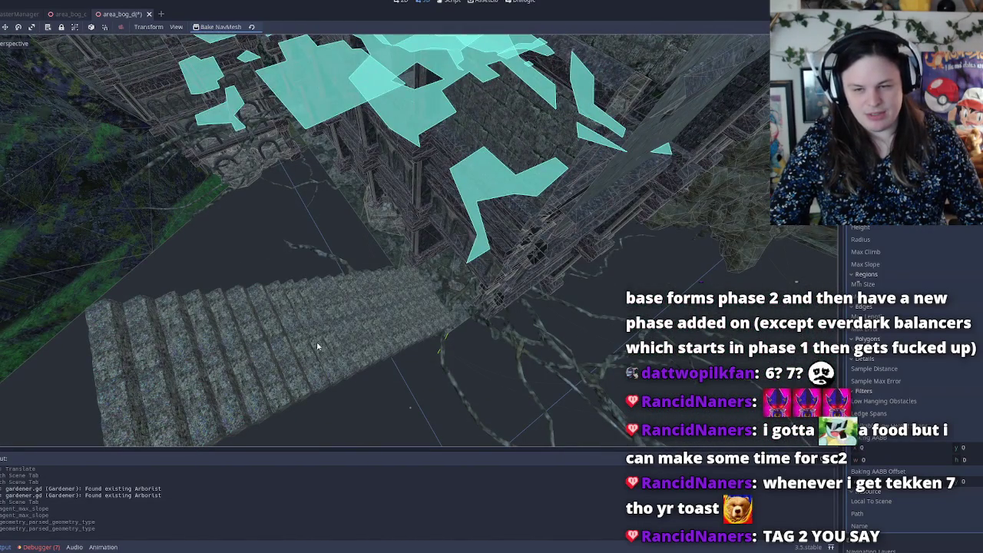
{"action": "left_click", "coordinate": [319, 347]}
{"action": "key", "text": "w"}
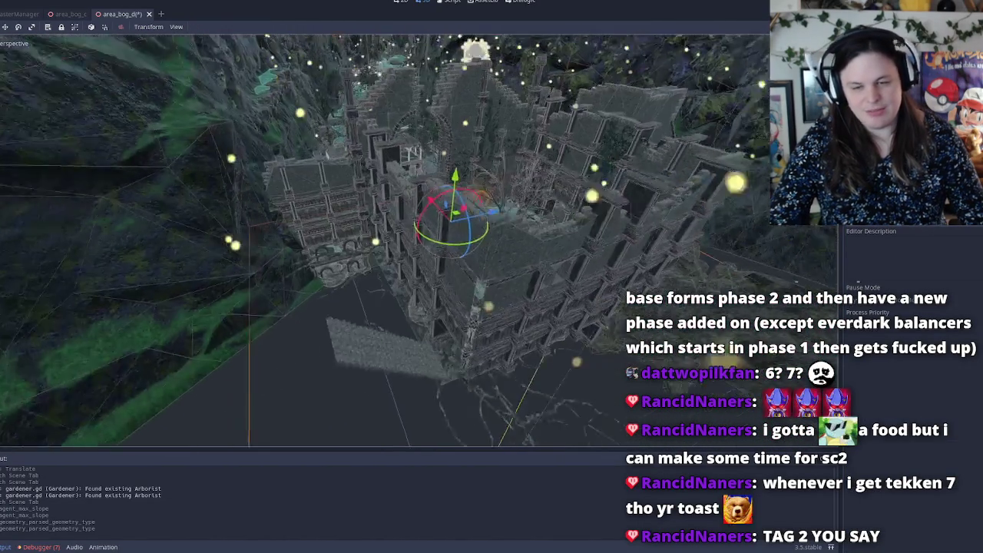
{"action": "key", "text": "w"}
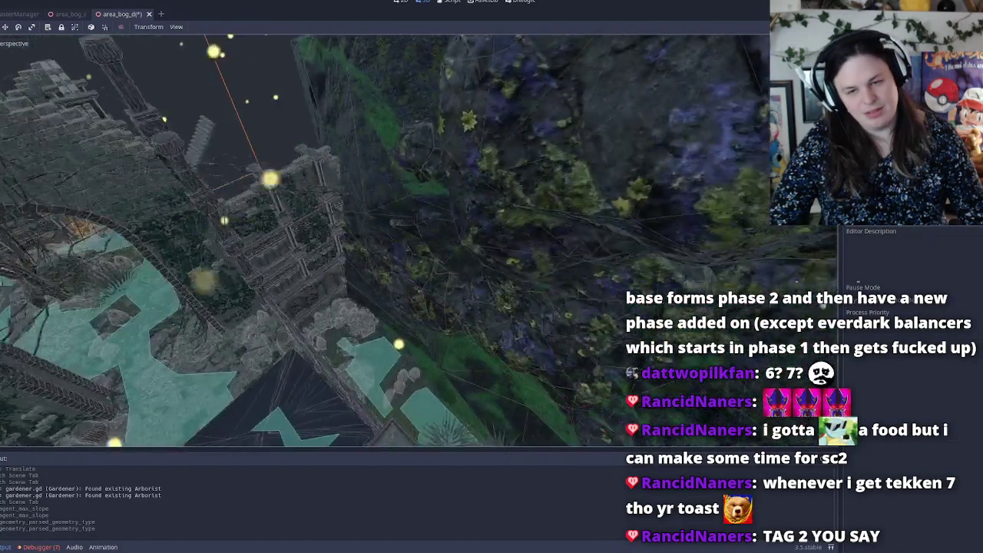
{"action": "key", "text": "w"}
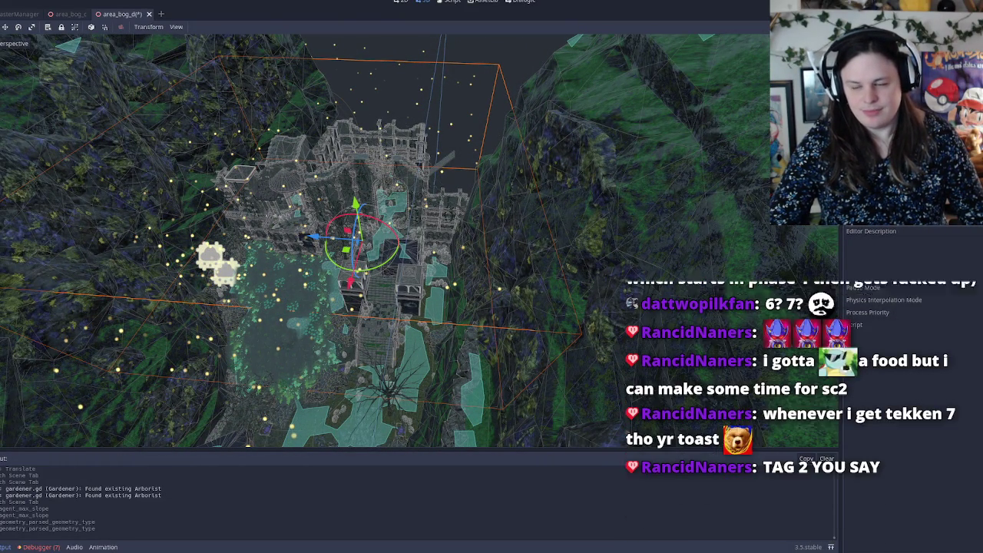
{"action": "scroll", "coordinate": [324, 245], "scroll_direction": "up", "scroll_amount": 5}
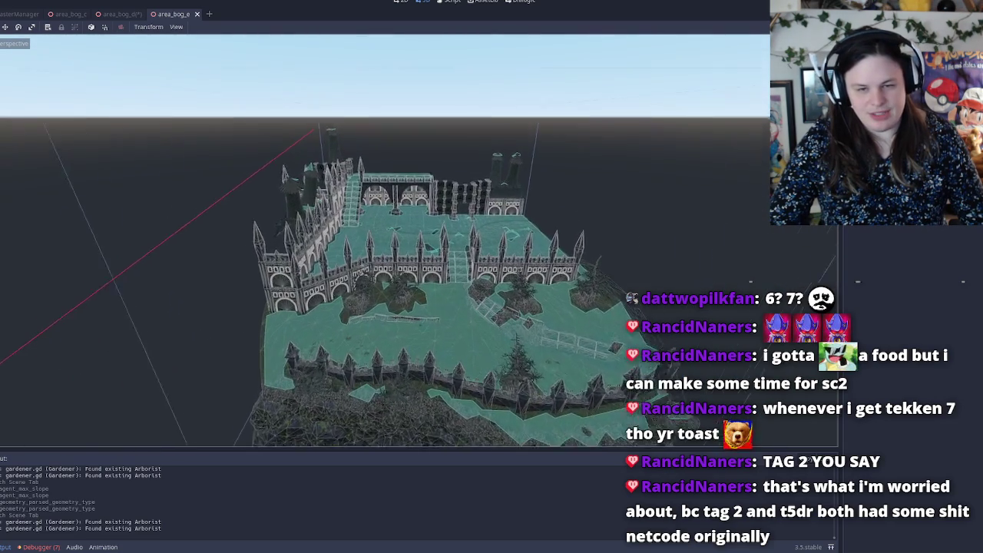
Zoom through the area_bog_e castle scene, then close its scene tab.
{"action": "scroll", "coordinate": [384, 246], "scroll_direction": "up", "scroll_amount": 5}
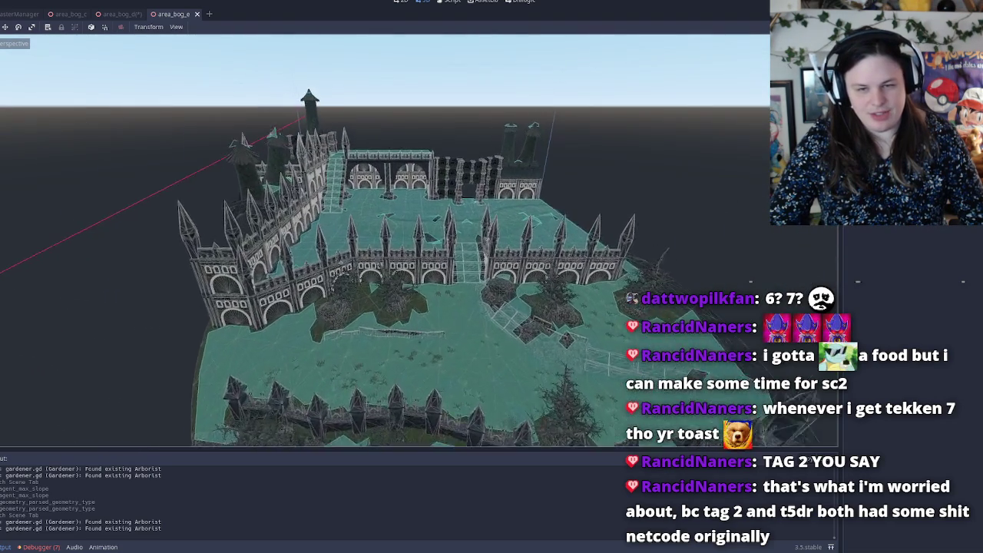
{"action": "scroll", "coordinate": [384, 246], "scroll_direction": "up", "scroll_amount": 10}
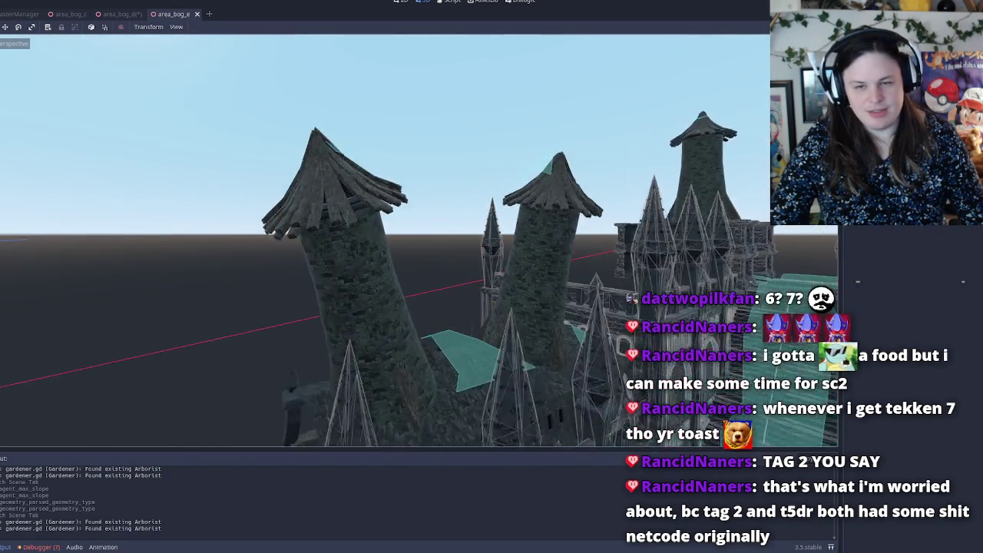
{"action": "scroll", "coordinate": [384, 246], "scroll_direction": "up", "scroll_amount": 10}
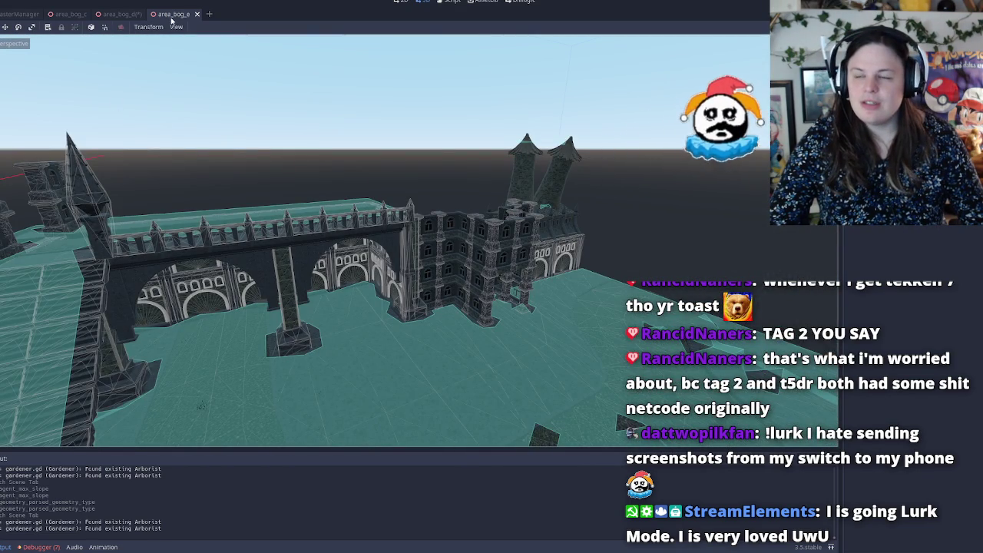
{"action": "middle_click", "coordinate": [174, 15]}
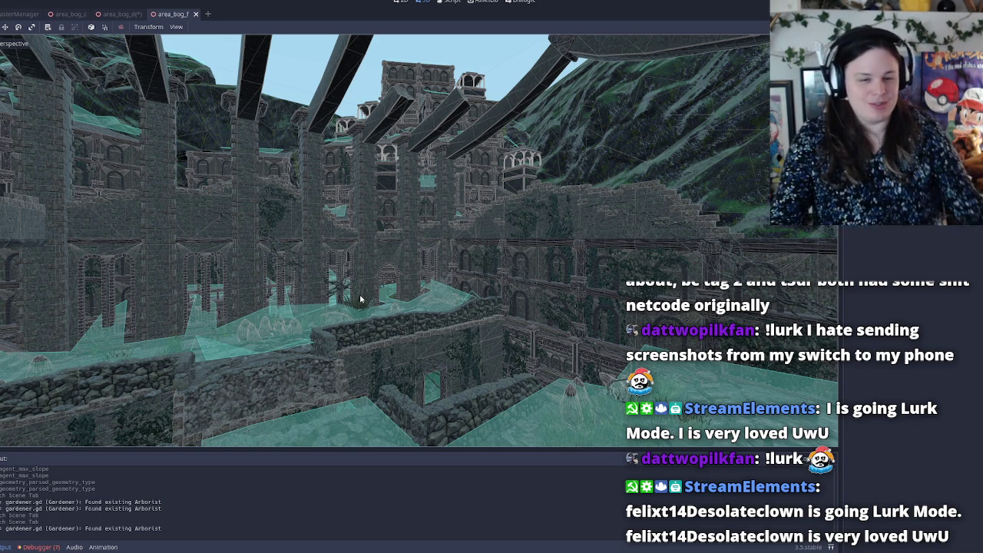
{"action": "key", "text": "w"}
{"action": "key", "text": "s"}
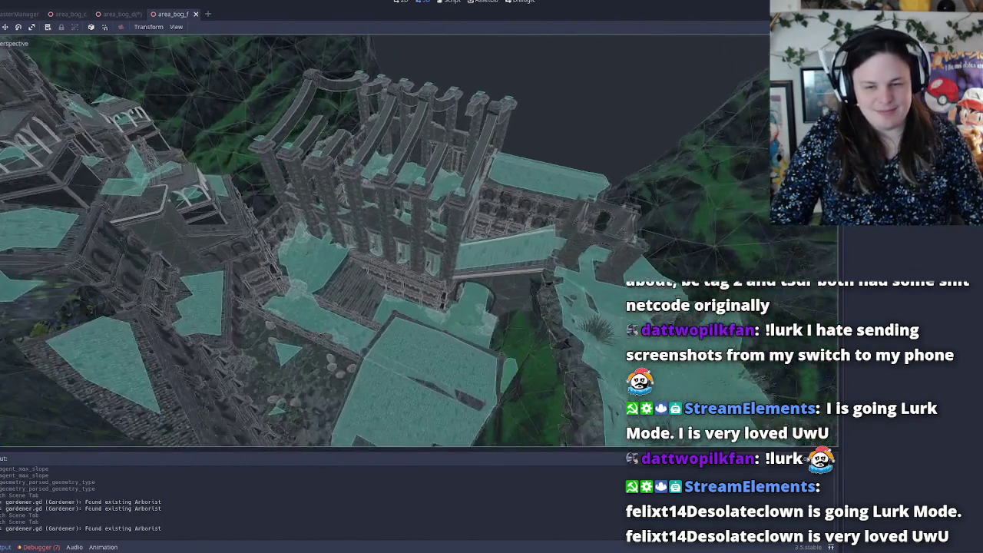
{"action": "key", "text": "w"}
{"action": "key", "text": "s"}
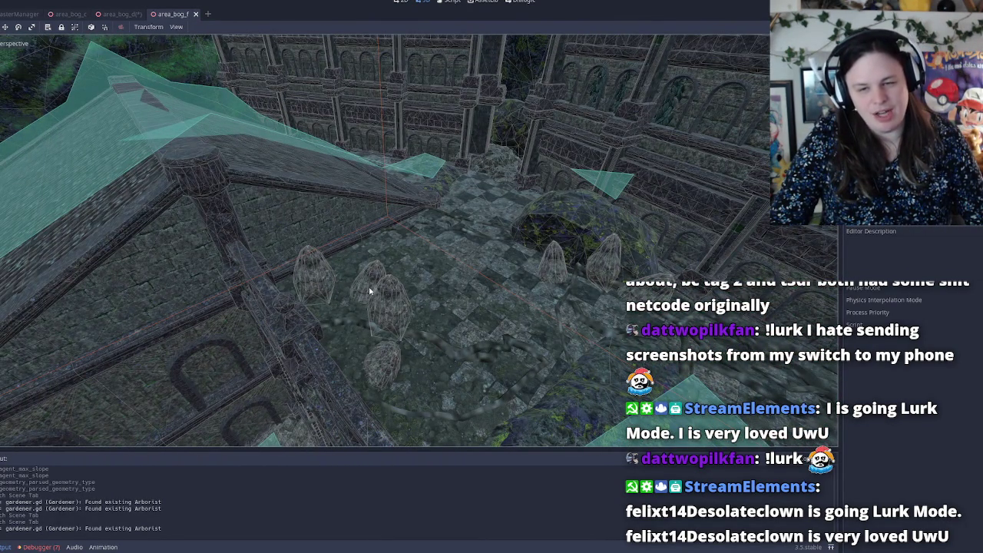
{"action": "key", "text": "w"}
{"action": "key", "text": "s"}
{"action": "key", "text": "w"}
{"action": "key", "text": "s"}
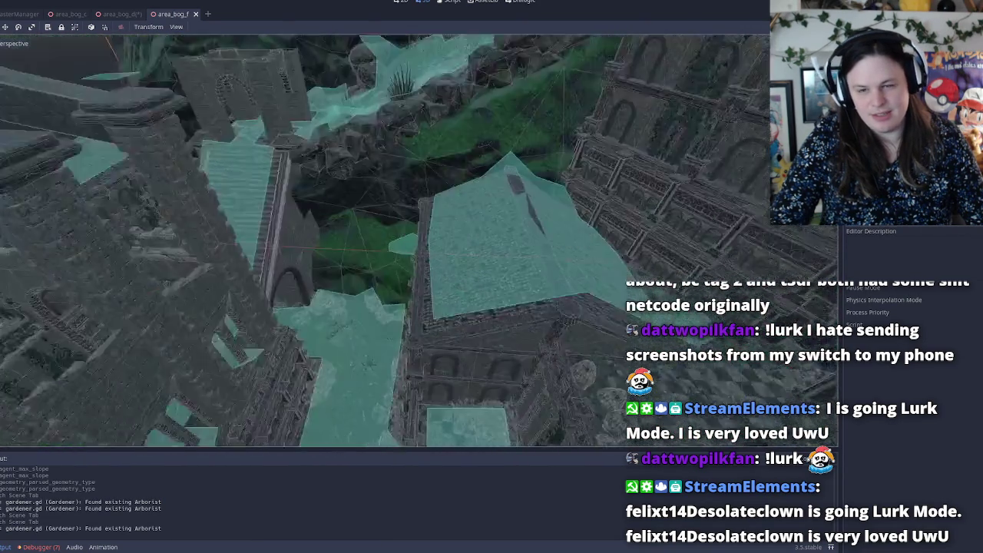
{"action": "key", "text": "w"}
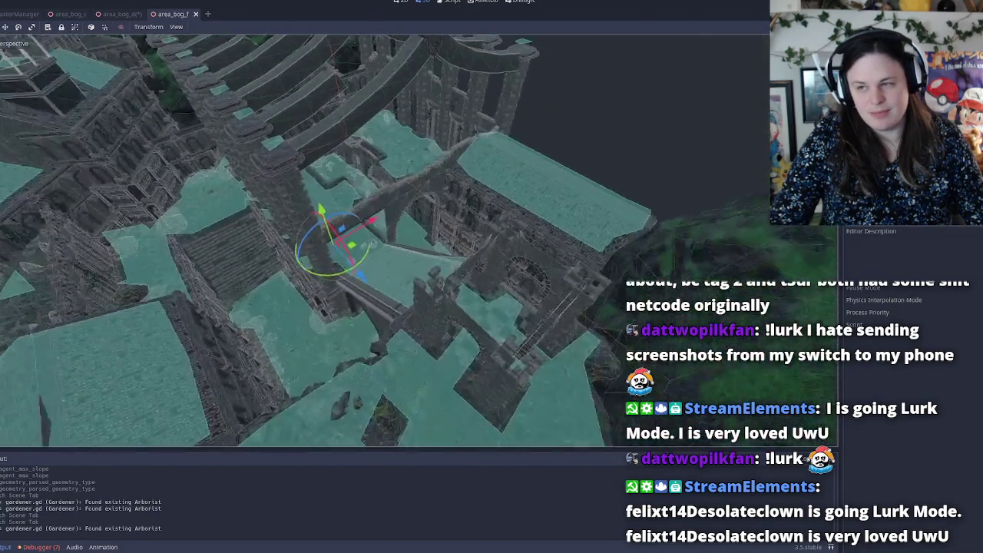
{"action": "key", "text": "w"}
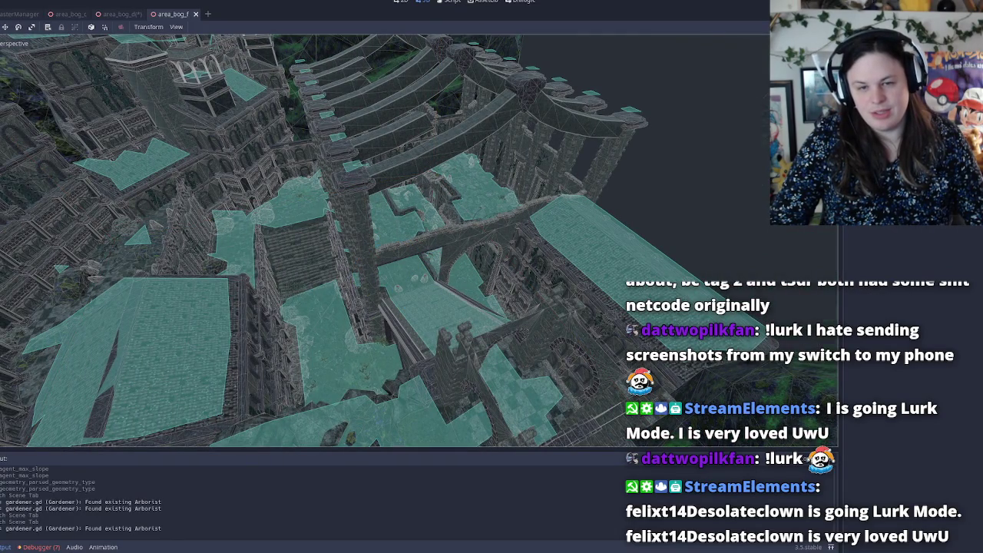
{"action": "key", "text": "w"}
{"action": "key", "text": "s"}
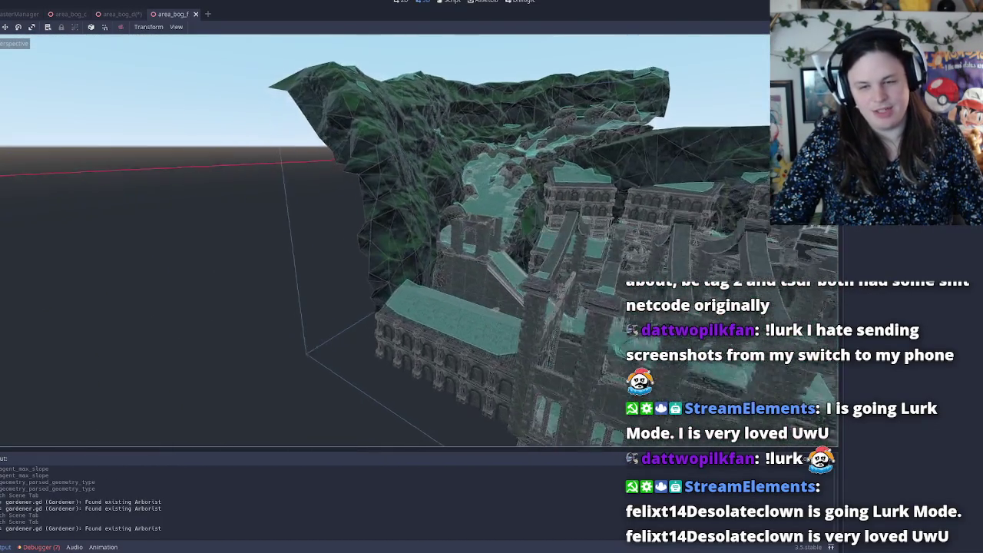
{"action": "key", "text": "w"}
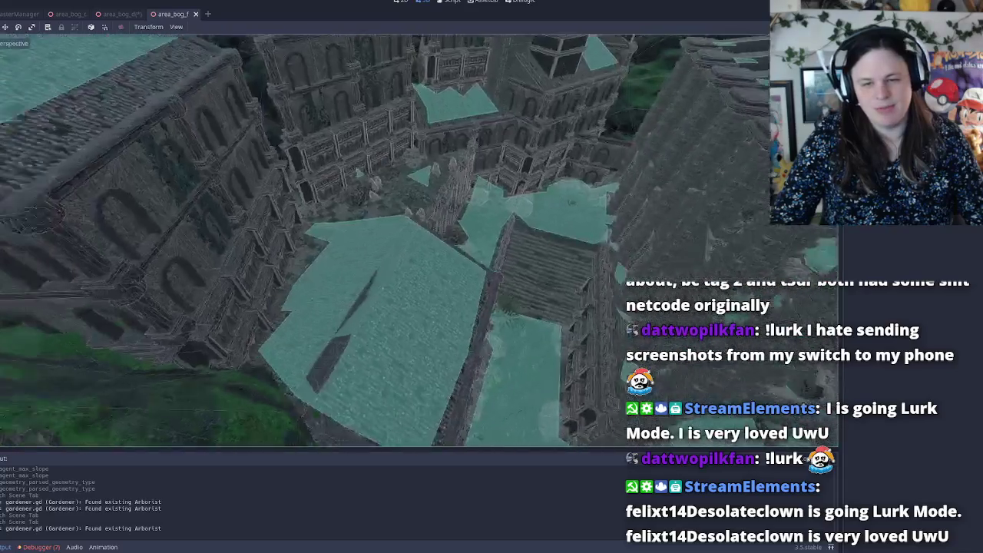
{"action": "key", "text": "s"}
{"action": "key", "text": "w"}
{"action": "key", "text": "w"}
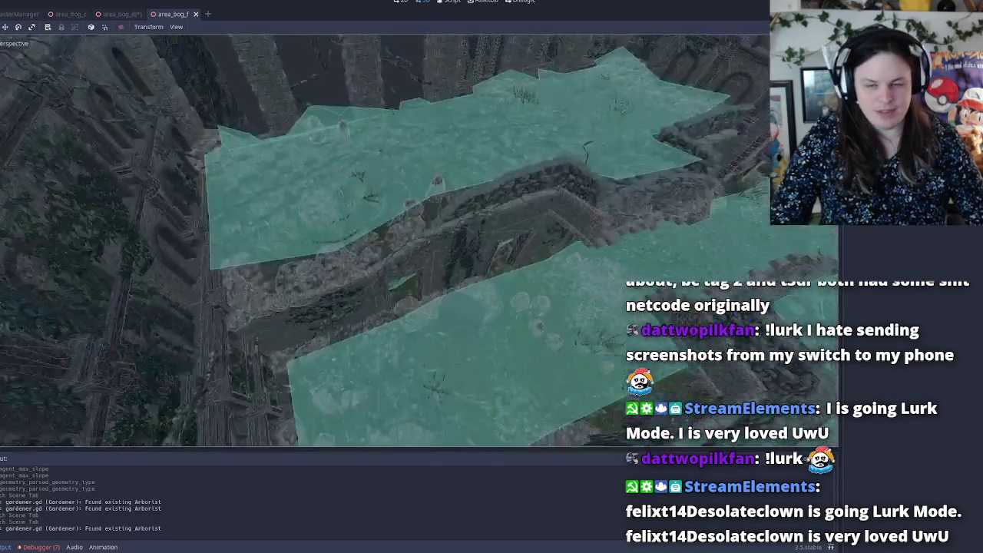
Orbit the view down toward the ruined walls.
{"action": "left_click_drag", "start_coordinate": [442, 301], "coordinate": [442, 301]}
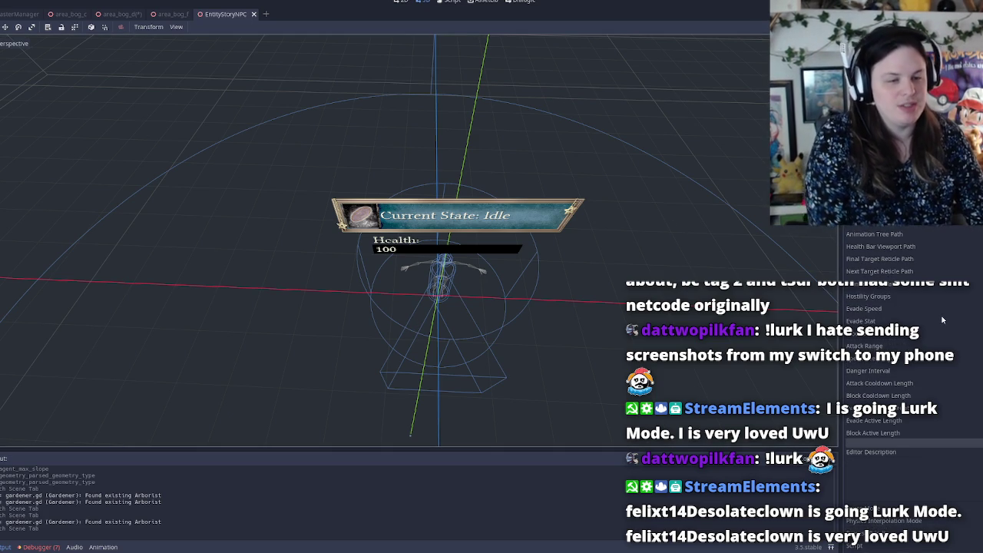
Orbit to a low angle and zoom around the NPC's Idle banner and 100 health bar.
{"action": "scroll", "coordinate": [945, 323], "scroll_direction": "up", "scroll_amount": 3}
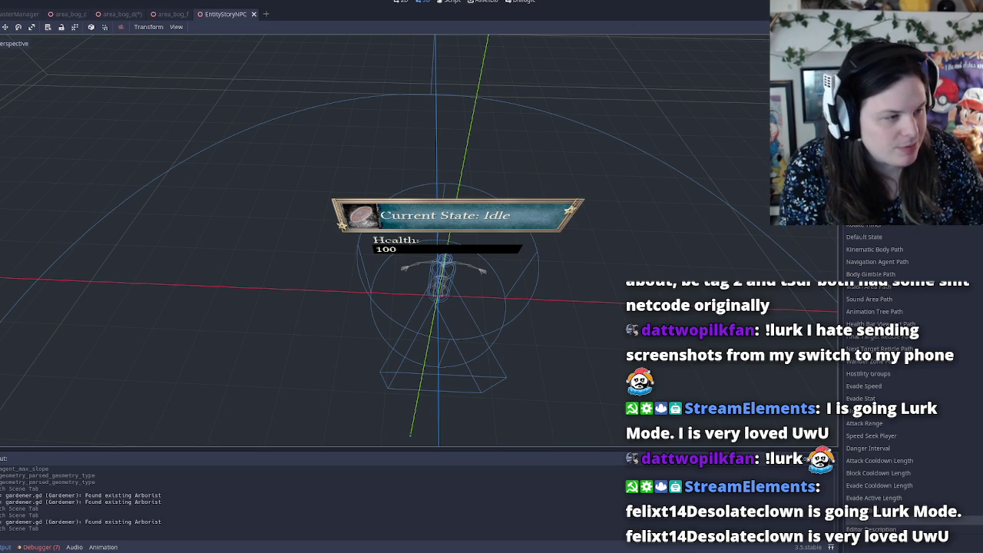
{"action": "scroll", "coordinate": [979, 251], "scroll_direction": "down", "scroll_amount": 3}
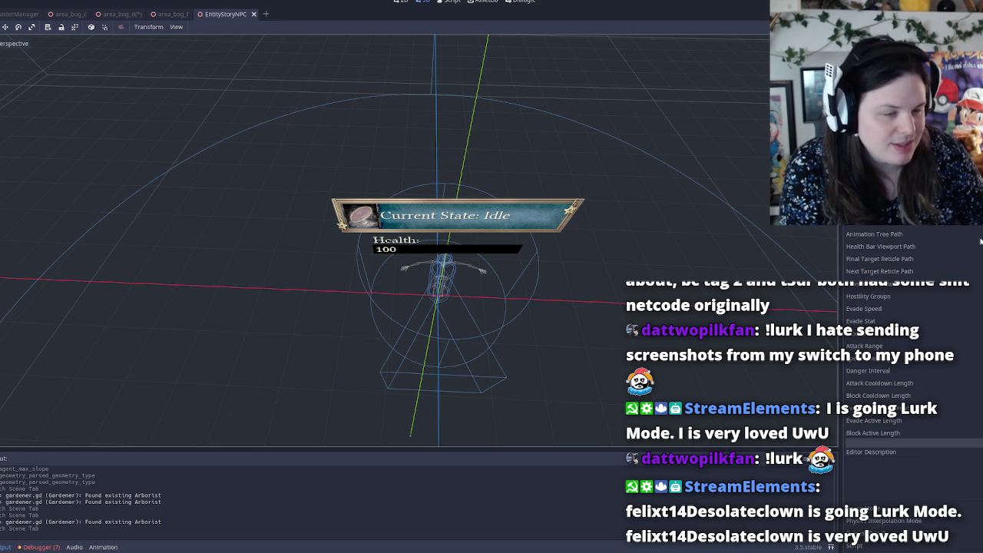
{"action": "scroll", "coordinate": [979, 251], "scroll_direction": "up", "scroll_amount": 3}
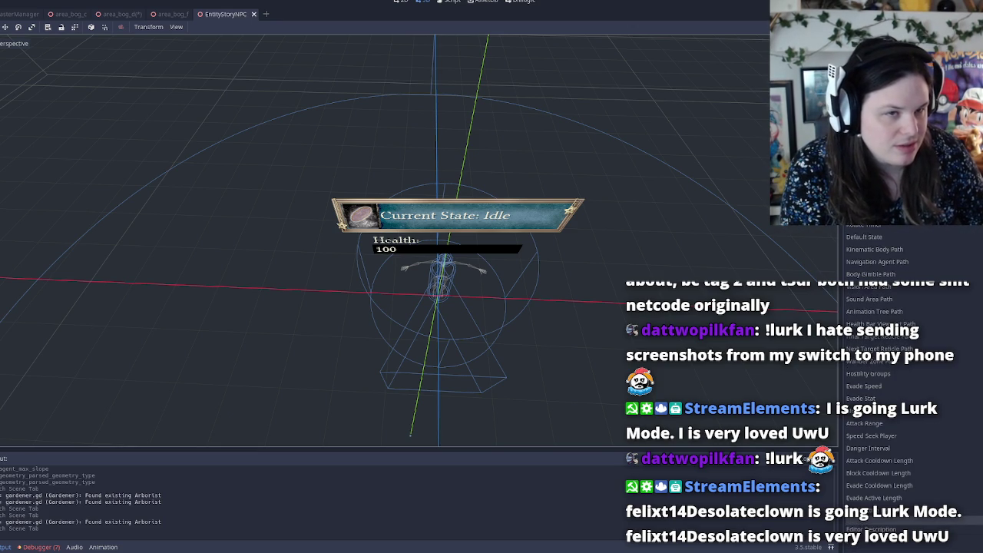
{"action": "scroll", "coordinate": [979, 271], "scroll_direction": "down", "scroll_amount": 3}
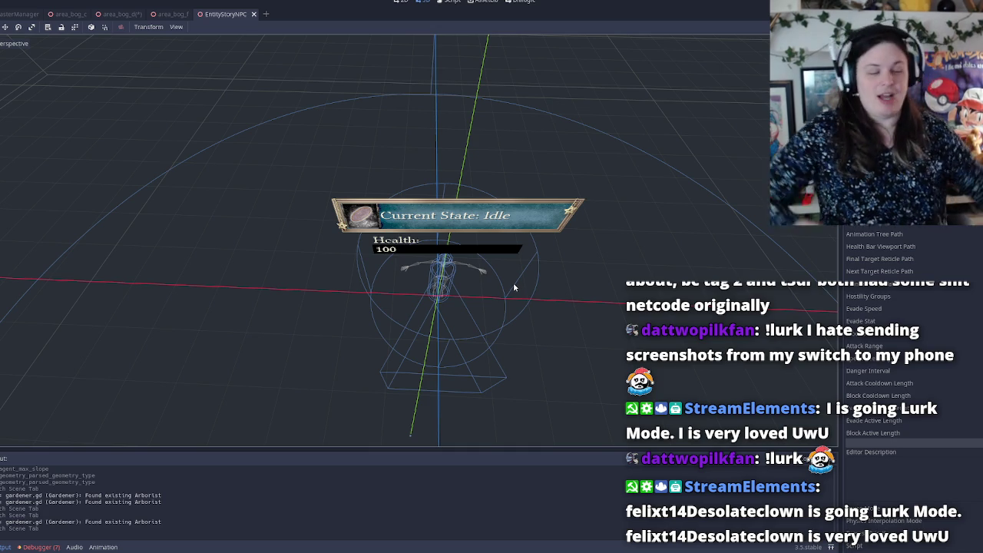
{"action": "left_click_drag", "start_coordinate": [515, 287], "coordinate": [453, 245]}
{"action": "scroll", "coordinate": [384, 238], "scroll_direction": "up", "scroll_amount": 5}
{"action": "scroll", "coordinate": [385, 238], "scroll_direction": "down", "scroll_amount": 3}
{"action": "key", "text": "f"}
{"action": "scroll", "coordinate": [385, 238], "scroll_direction": "up", "scroll_amount": 3}
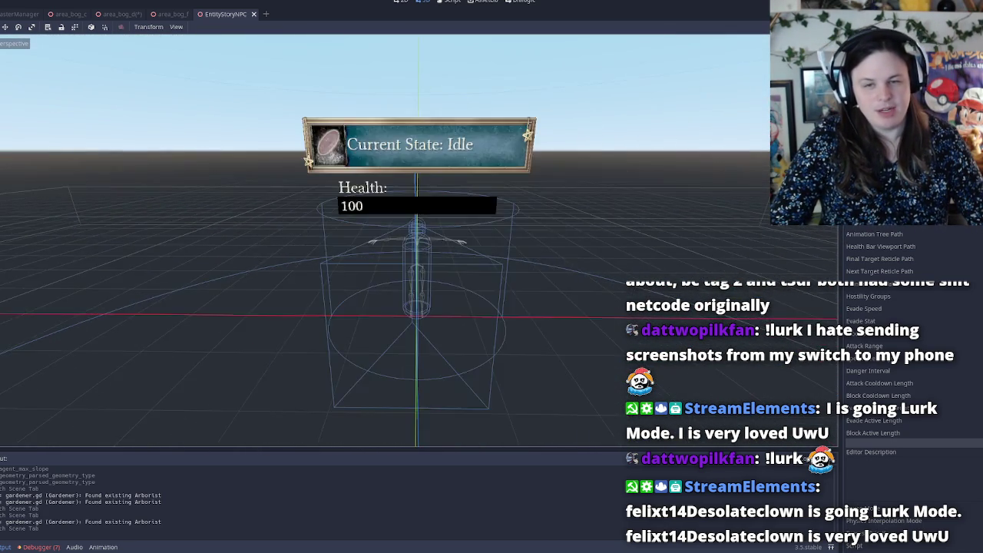
{"action": "scroll", "coordinate": [384, 238], "scroll_direction": "down", "scroll_amount": 3}
{"action": "scroll", "coordinate": [385, 238], "scroll_direction": "up", "scroll_amount": 3}
{"action": "scroll", "coordinate": [385, 238], "scroll_direction": "down", "scroll_amount": 3}
{"action": "scroll", "coordinate": [384, 238], "scroll_direction": "up", "scroll_amount": 3}
{"action": "scroll", "coordinate": [384, 238], "scroll_direction": "down", "scroll_amount": 4}
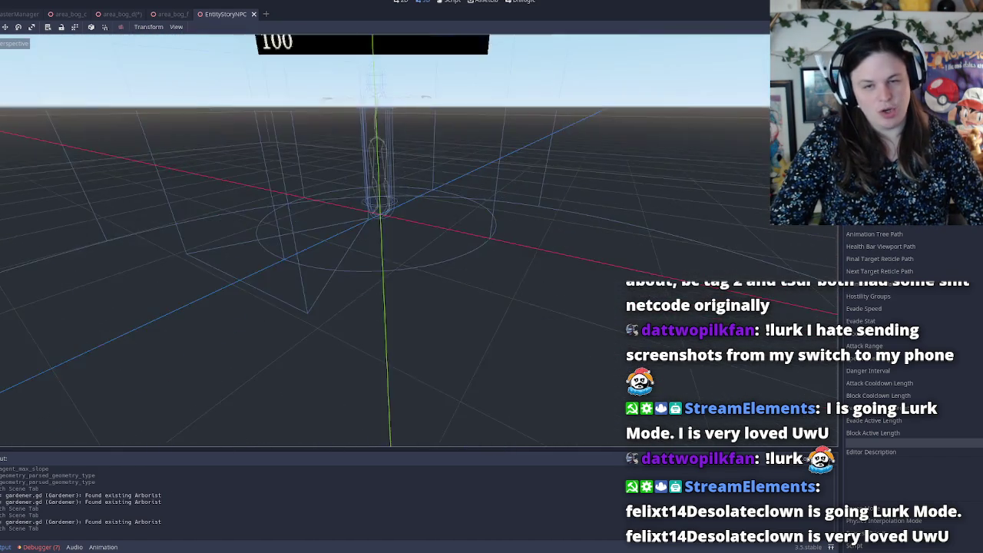
{"action": "scroll", "coordinate": [385, 238], "scroll_direction": "up", "scroll_amount": 3}
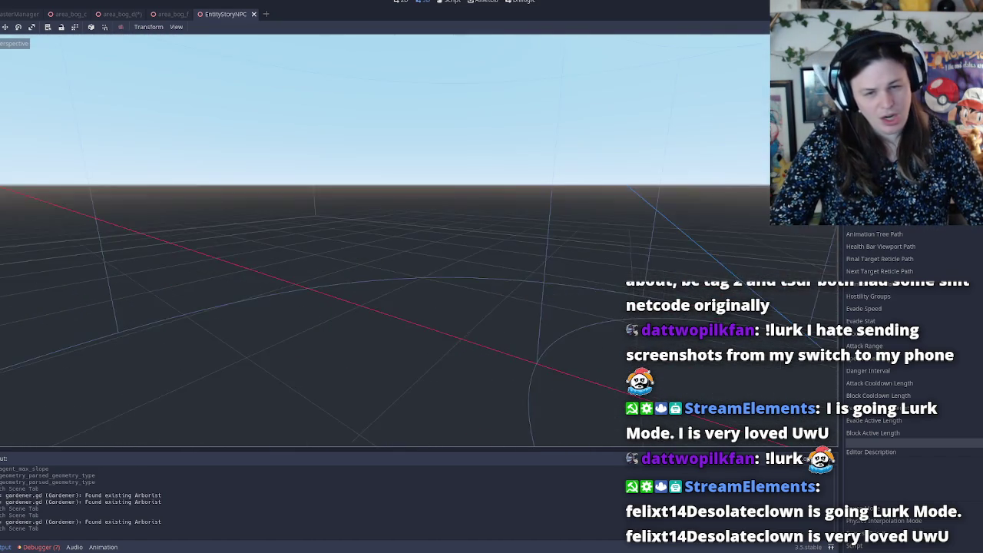
{"action": "scroll", "coordinate": [384, 238], "scroll_direction": "down", "scroll_amount": 2}
{"action": "scroll", "coordinate": [384, 238], "scroll_direction": "down", "scroll_amount": 2}
{"action": "scroll", "coordinate": [384, 238], "scroll_direction": "up", "scroll_amount": 3}
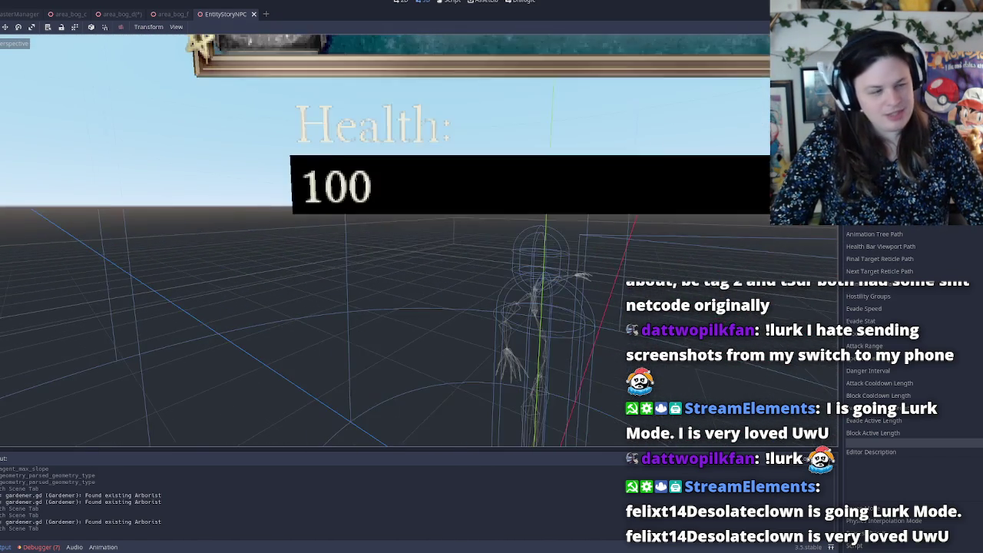
{"action": "scroll", "coordinate": [384, 238], "scroll_direction": "up", "scroll_amount": 2}
{"action": "scroll", "coordinate": [384, 238], "scroll_direction": "down", "scroll_amount": 2}
{"action": "scroll", "coordinate": [384, 238], "scroll_direction": "up", "scroll_amount": 3}
{"action": "scroll", "coordinate": [385, 238], "scroll_direction": "down", "scroll_amount": 2}
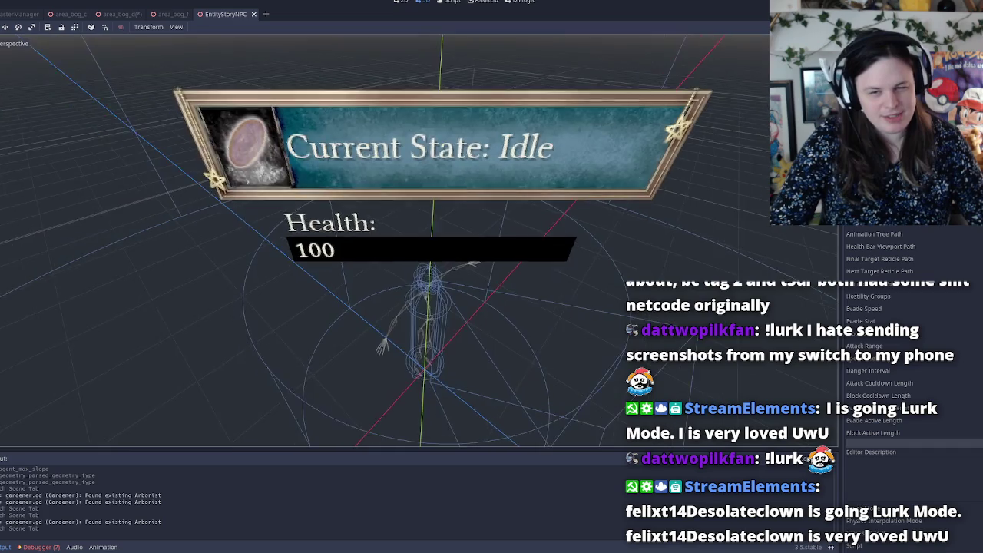
{"action": "scroll", "coordinate": [384, 238], "scroll_direction": "up", "scroll_amount": 3}
{"action": "scroll", "coordinate": [384, 238], "scroll_direction": "up", "scroll_amount": 3}
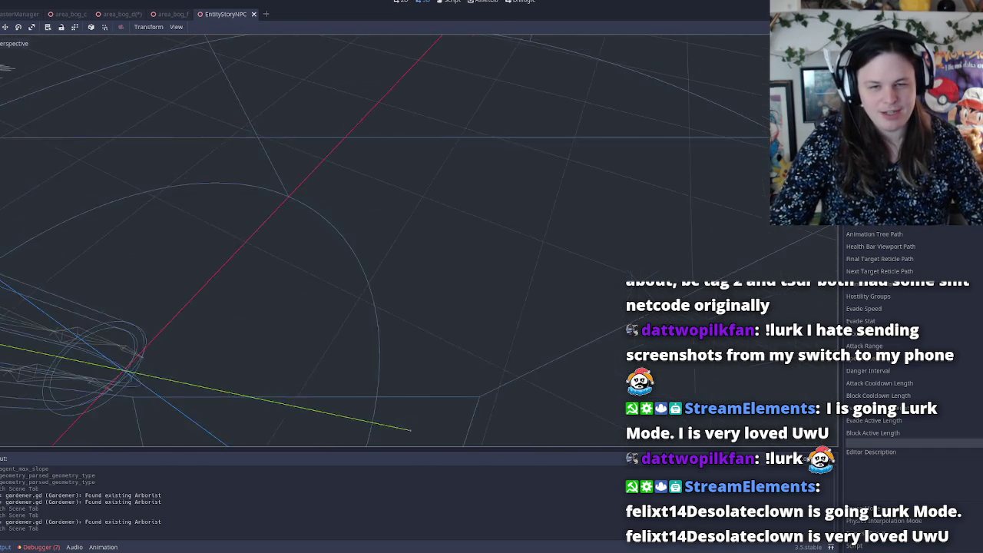
{"action": "scroll", "coordinate": [384, 238], "scroll_direction": "down", "scroll_amount": 2}
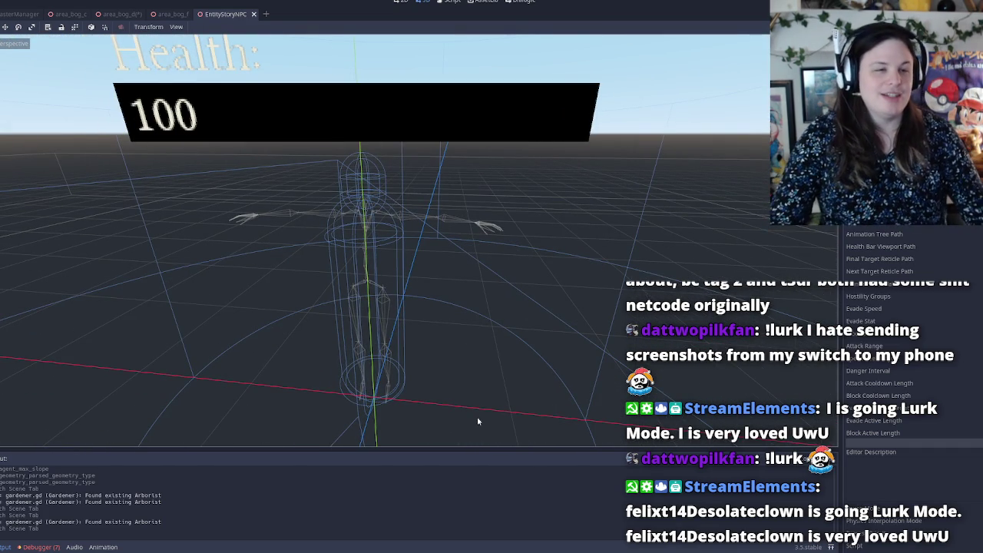
{"action": "scroll", "coordinate": [870, 236], "scroll_direction": "up", "scroll_amount": 3}
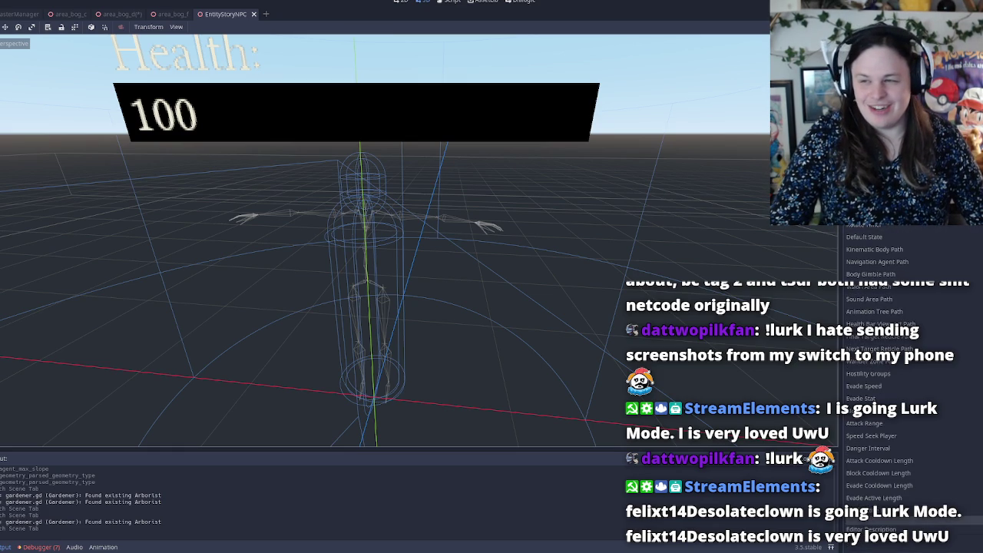
Select the NPC's state machine node in the Scene tree and open its script.
{"action": "left_click", "coordinate": [1, 146]}
{"action": "left_click", "coordinate": [1, 157]}
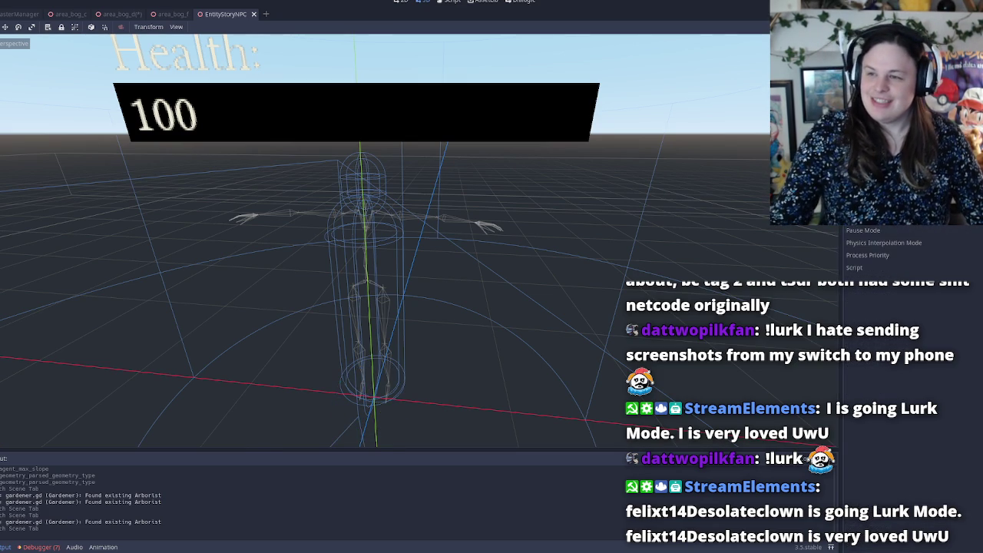
{"action": "key", "text": "Up"}
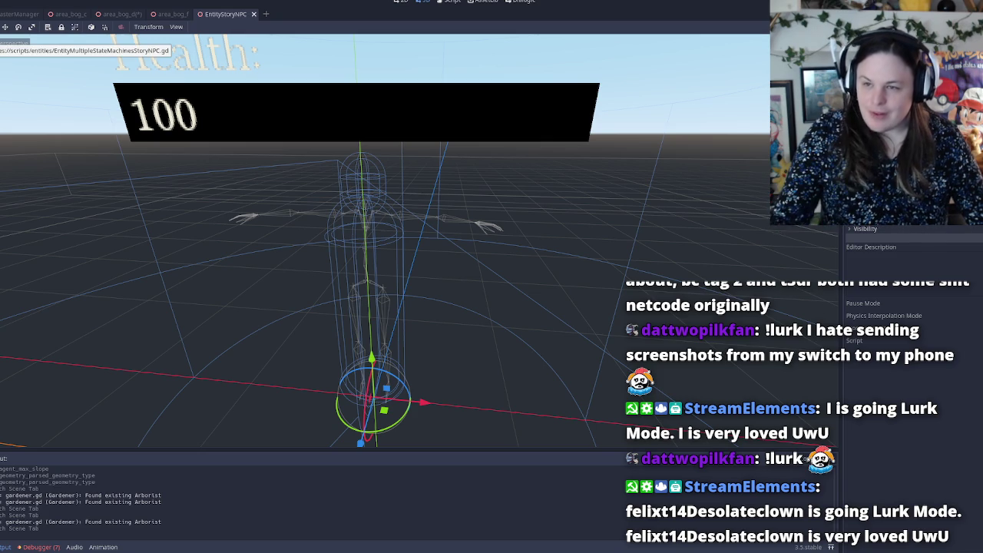
{"action": "key", "text": "Up"}
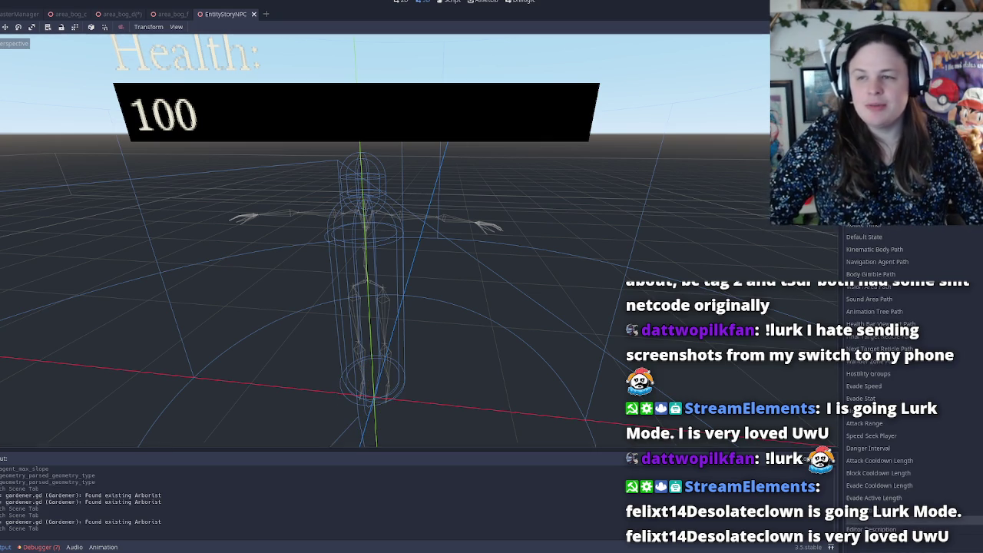
{"action": "key", "text": "ctrl+F3"}
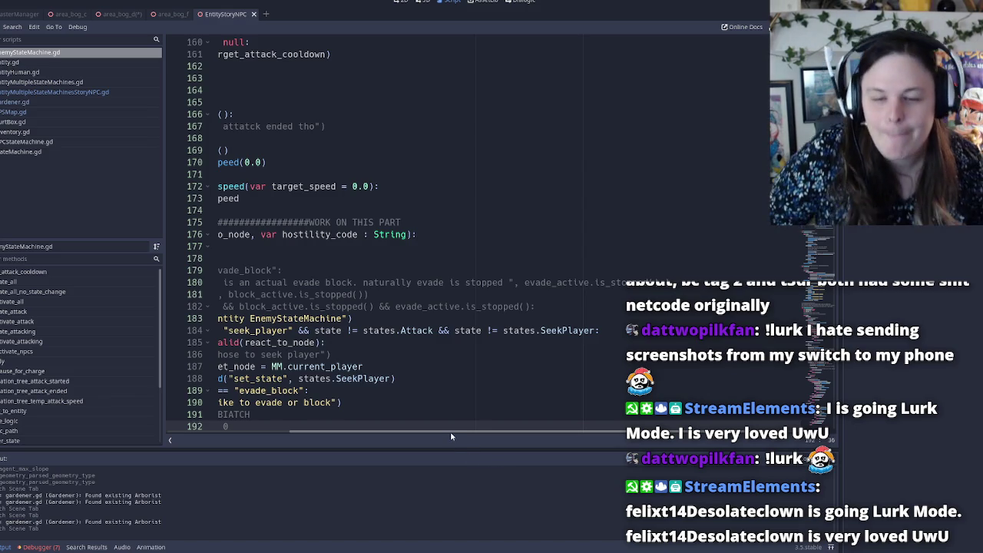
{"action": "left_click_drag", "start_coordinate": [450, 437], "coordinate": [215, 443]}
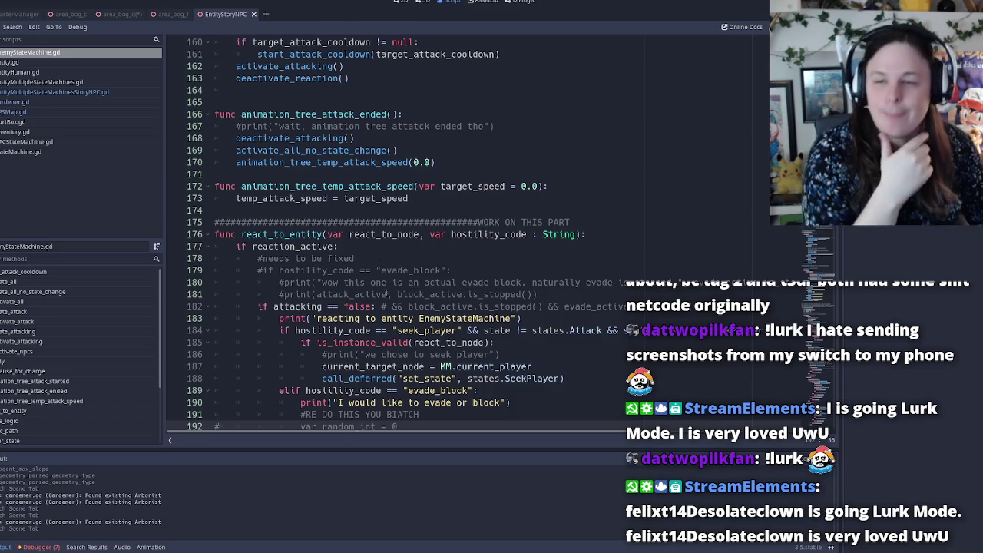
{"action": "scroll", "coordinate": [382, 287], "scroll_direction": "up", "scroll_amount": 6}
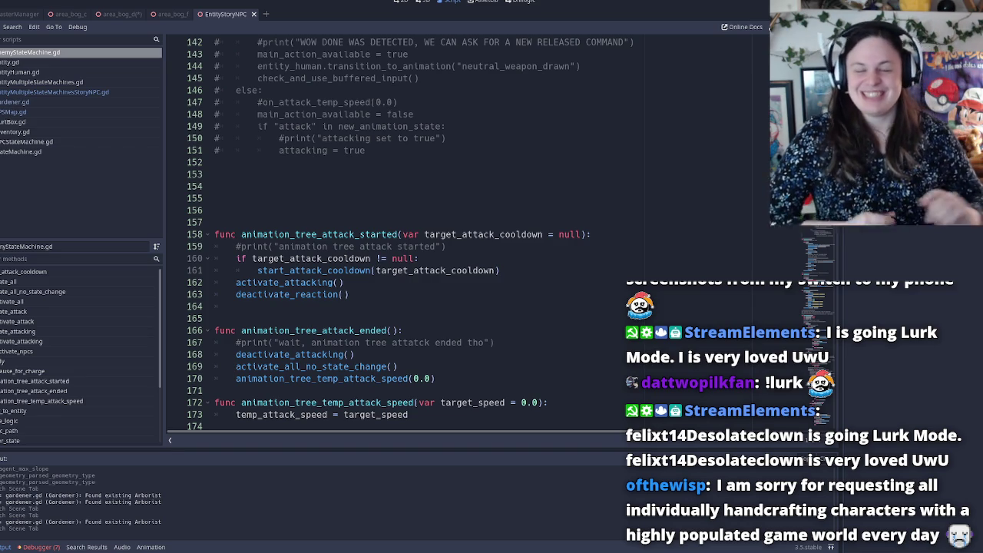
{"action": "scroll", "coordinate": [329, 262], "scroll_direction": "down", "scroll_amount": 5}
{"action": "scroll", "coordinate": [329, 261], "scroll_direction": "down", "scroll_amount": 13}
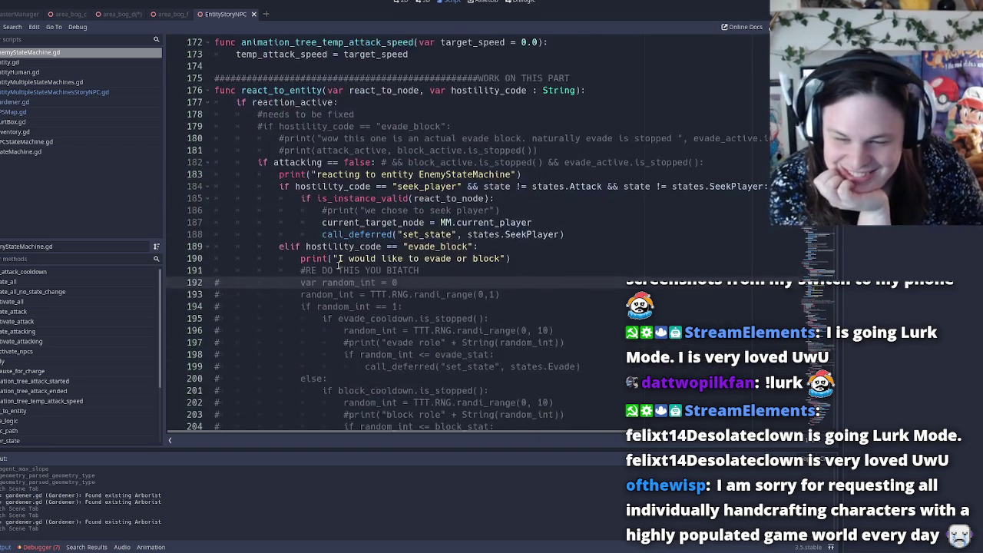
{"action": "scroll", "coordinate": [391, 271], "scroll_direction": "up", "scroll_amount": 12}
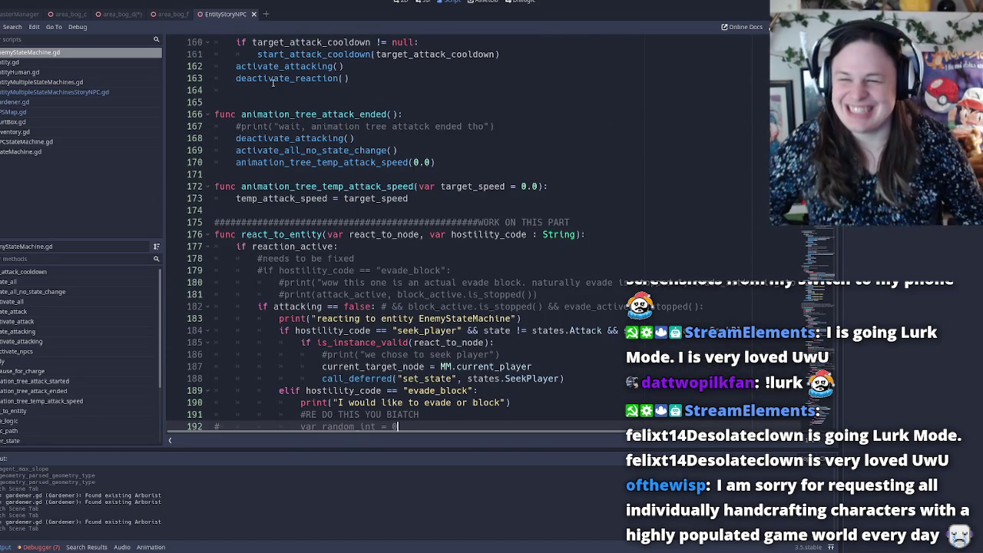
{"action": "scroll", "coordinate": [314, 237], "scroll_direction": "up", "scroll_amount": 15}
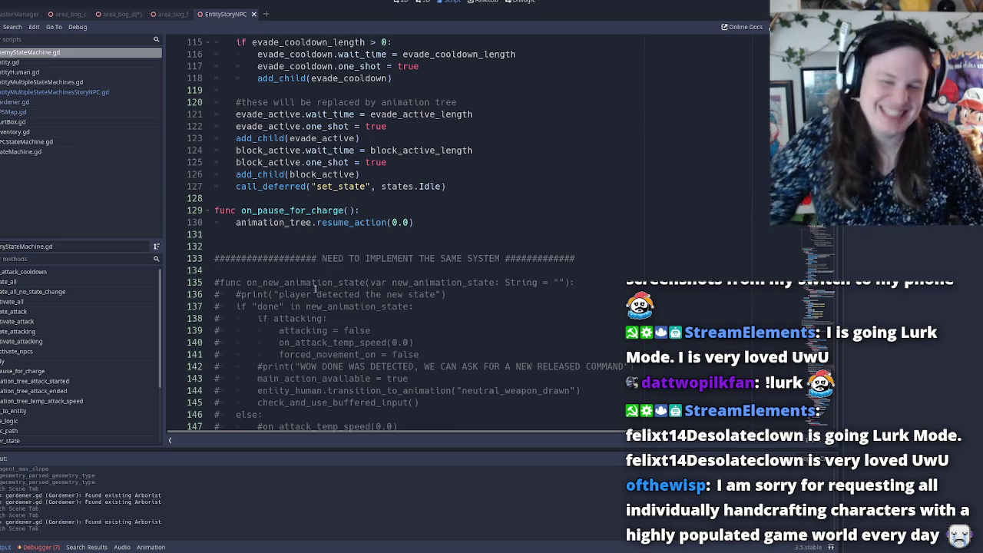
{"action": "scroll", "coordinate": [310, 277], "scroll_direction": "down", "scroll_amount": 5}
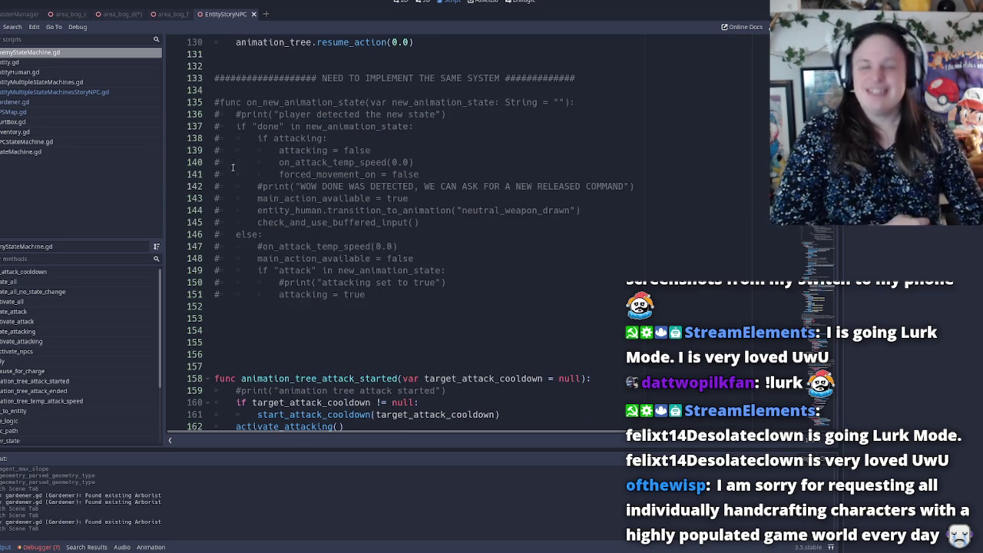
{"action": "scroll", "coordinate": [415, 282], "scroll_direction": "up", "scroll_amount": 7}
{"action": "scroll", "coordinate": [414, 282], "scroll_direction": "up", "scroll_amount": 17}
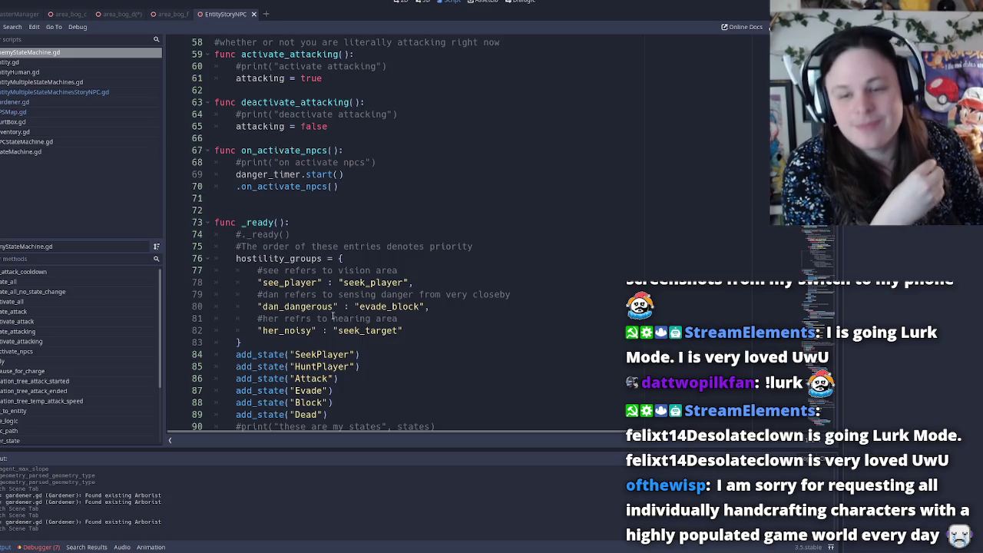
{"action": "scroll", "coordinate": [359, 317], "scroll_direction": "up", "scroll_amount": 11}
{"action": "scroll", "coordinate": [329, 310], "scroll_direction": "up", "scroll_amount": 8}
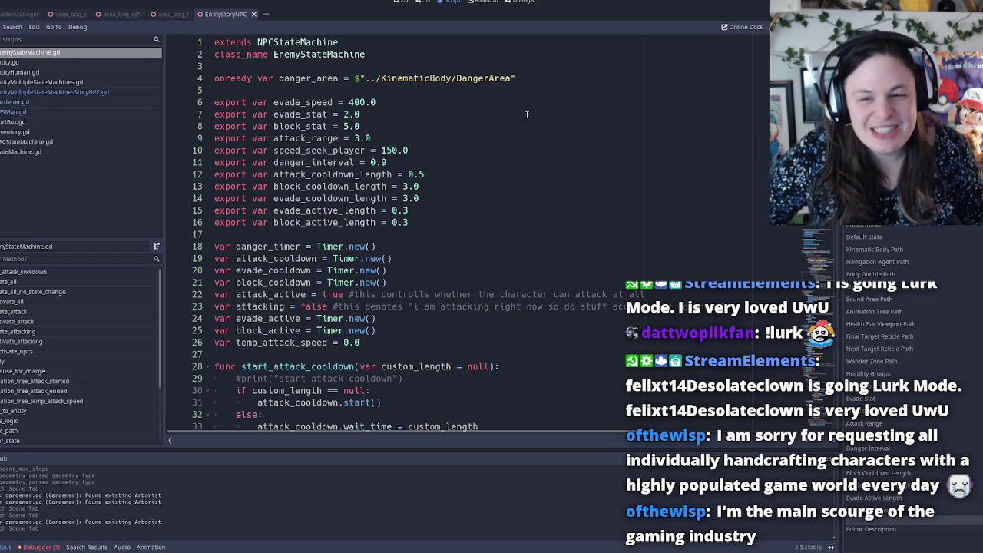
{"action": "scroll", "coordinate": [384, 168], "scroll_direction": "down", "scroll_amount": 3}
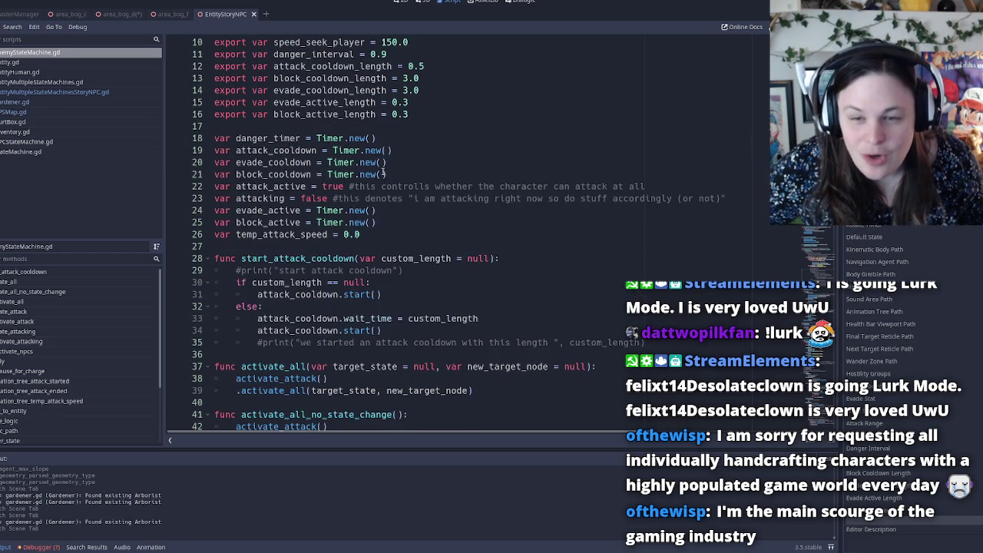
{"action": "scroll", "coordinate": [418, 181], "scroll_direction": "up", "scroll_amount": 3}
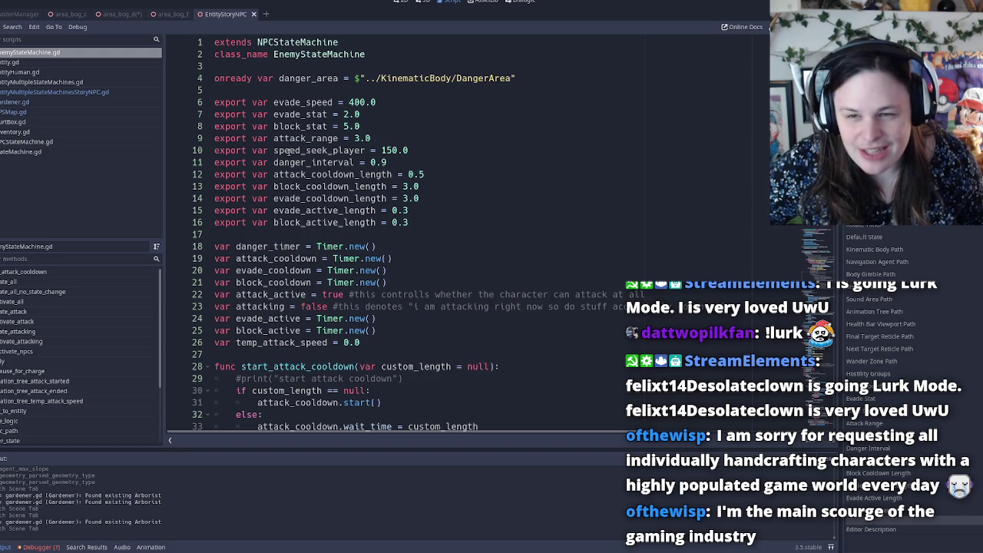
{"action": "left_click", "coordinate": [292, 102]}
{"action": "left_click", "coordinate": [292, 114]}
{"action": "left_click", "coordinate": [300, 102]}
{"action": "left_click", "coordinate": [303, 138]}
{"action": "left_click", "coordinate": [315, 150]}
{"action": "left_click", "coordinate": [314, 175]}
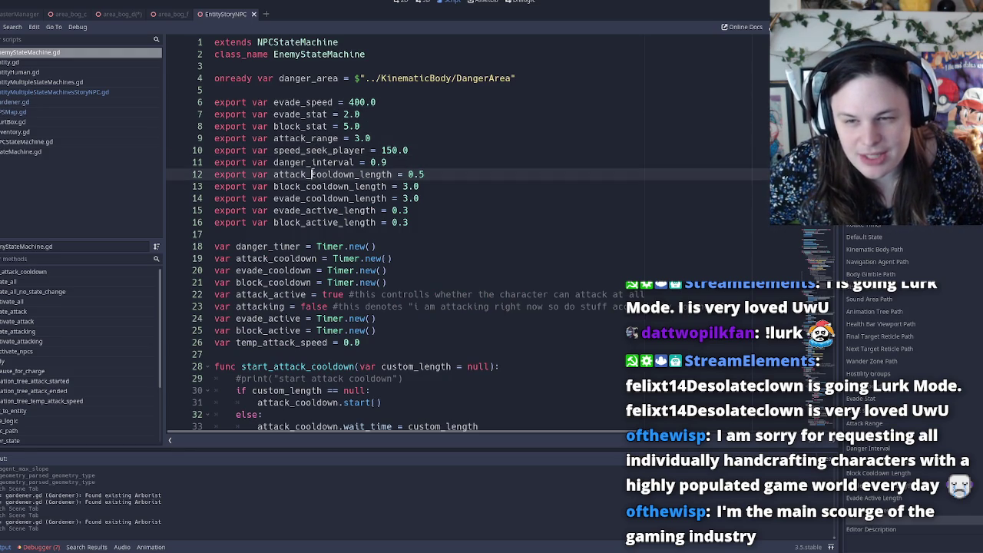
{"action": "scroll", "coordinate": [313, 174], "scroll_direction": "down", "scroll_amount": 6}
{"action": "scroll", "coordinate": [292, 176], "scroll_direction": "up", "scroll_amount": 6}
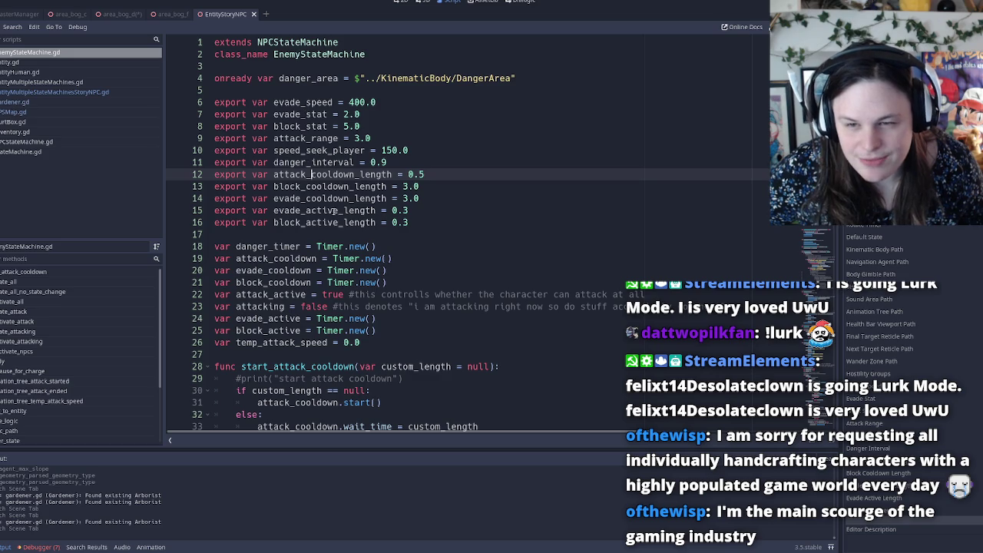
{"action": "left_click", "coordinate": [323, 223]}
{"action": "double_click", "coordinate": [309, 211]}
{"action": "double_click", "coordinate": [313, 199]}
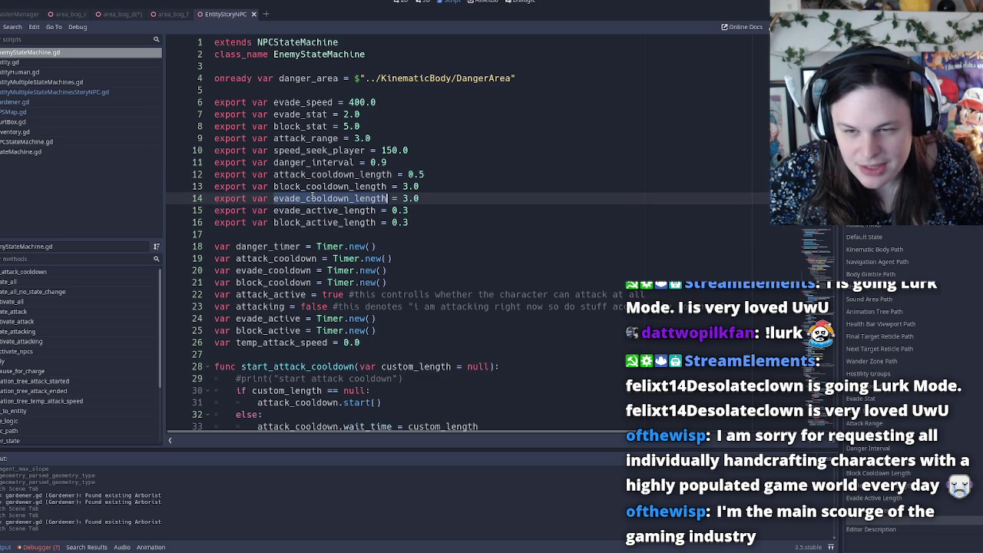
{"action": "double_click", "coordinate": [321, 175]}
{"action": "double_click", "coordinate": [319, 162]}
{"action": "double_click", "coordinate": [320, 151]}
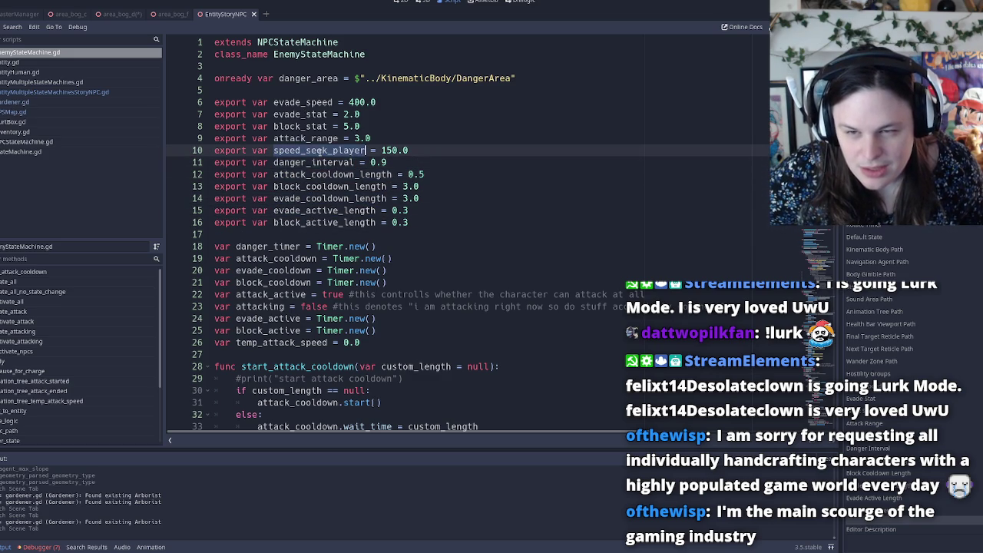
{"action": "double_click", "coordinate": [301, 139]}
{"action": "left_click", "coordinate": [299, 43]}
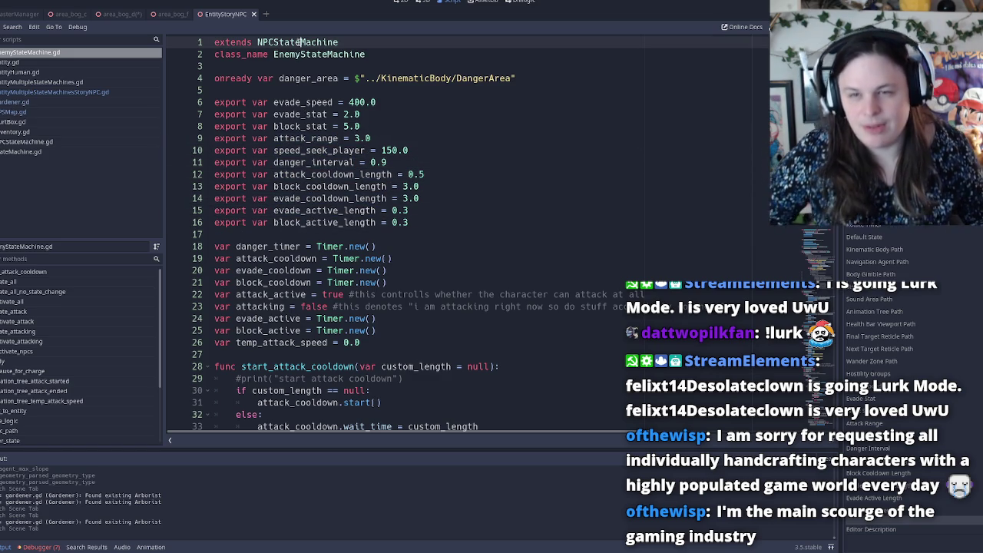
Open the parent NPCStateMachine script, check the 3D view, then return to the story NPC script.
{"action": "left_click", "coordinate": [299, 43], "text": "ctrl"}
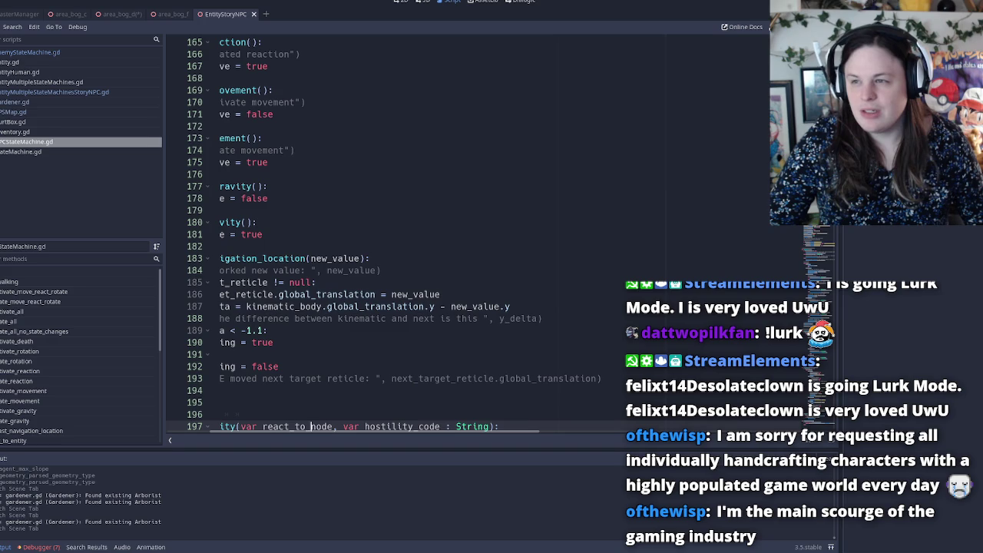
{"action": "left_click", "coordinate": [265, 211]}
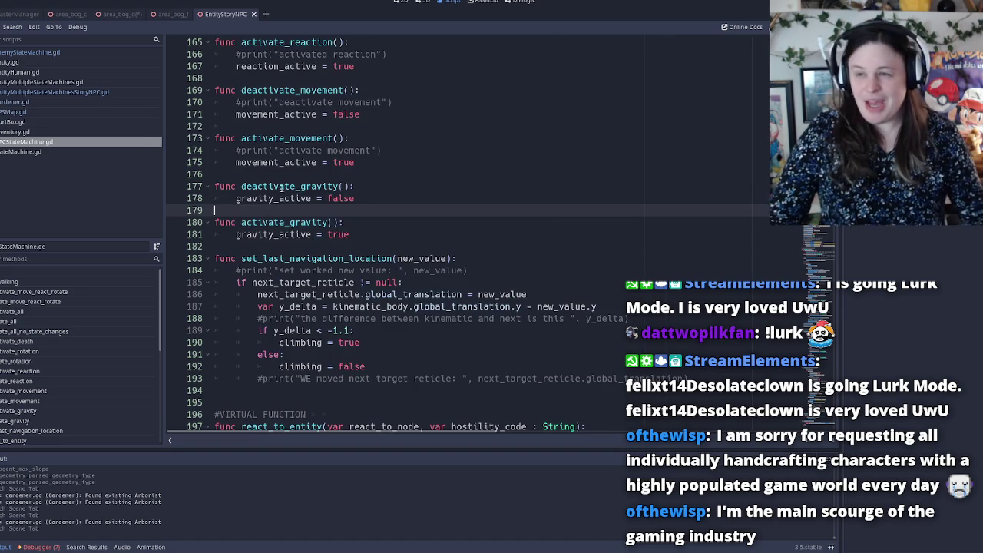
{"action": "left_click", "coordinate": [422, 1]}
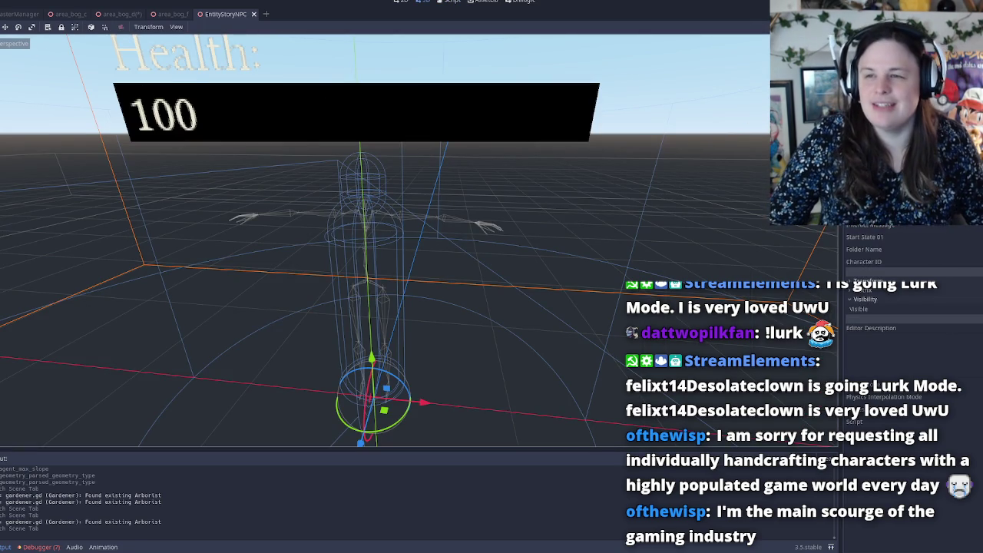
{"action": "left_click", "coordinate": [453, 1]}
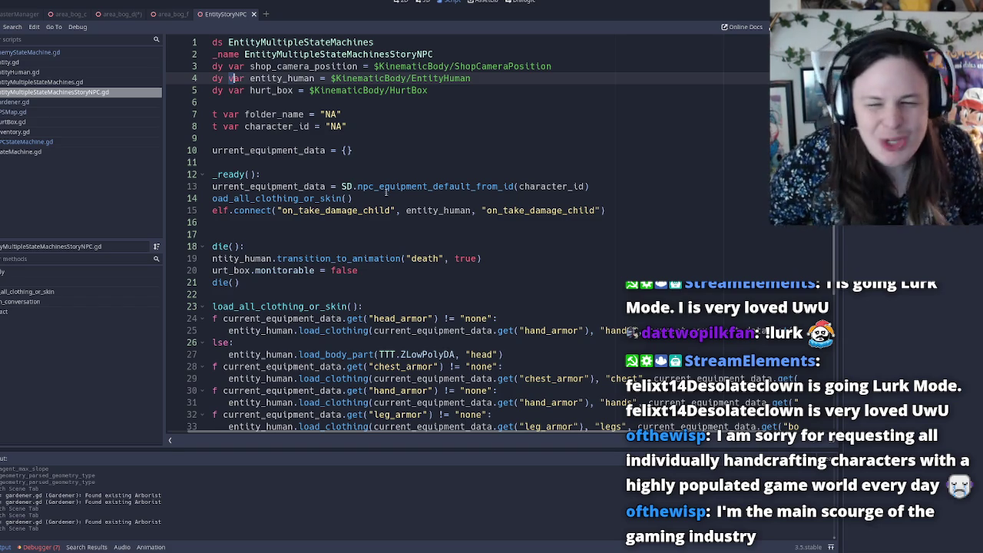
Review the load_all_clothing_or_skin call and npc_equipment_default_from_id on line 13.
{"action": "left_click", "coordinate": [355, 198]}
{"action": "key", "text": "Home"}
{"action": "key", "text": "Home"}
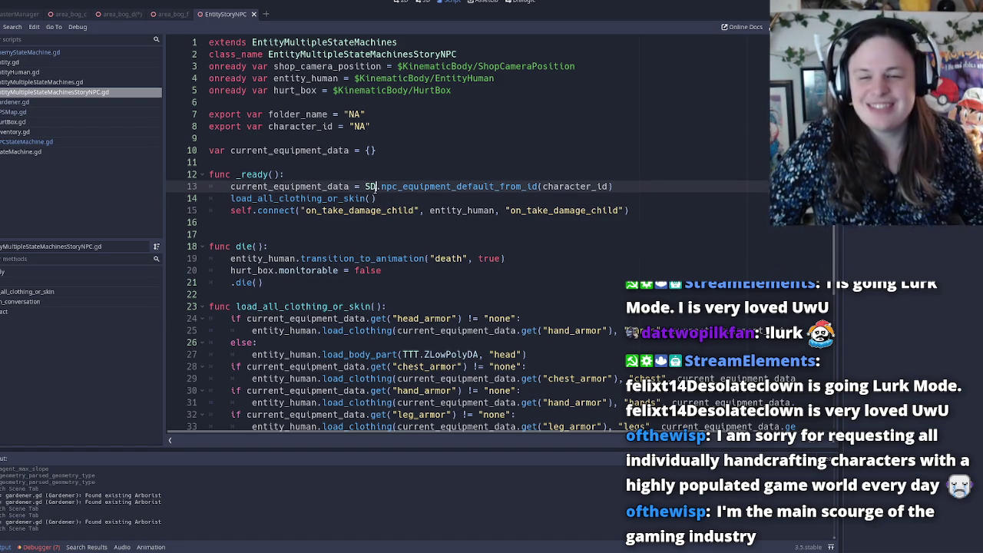
{"action": "mouse_move", "coordinate": [511, 552]}
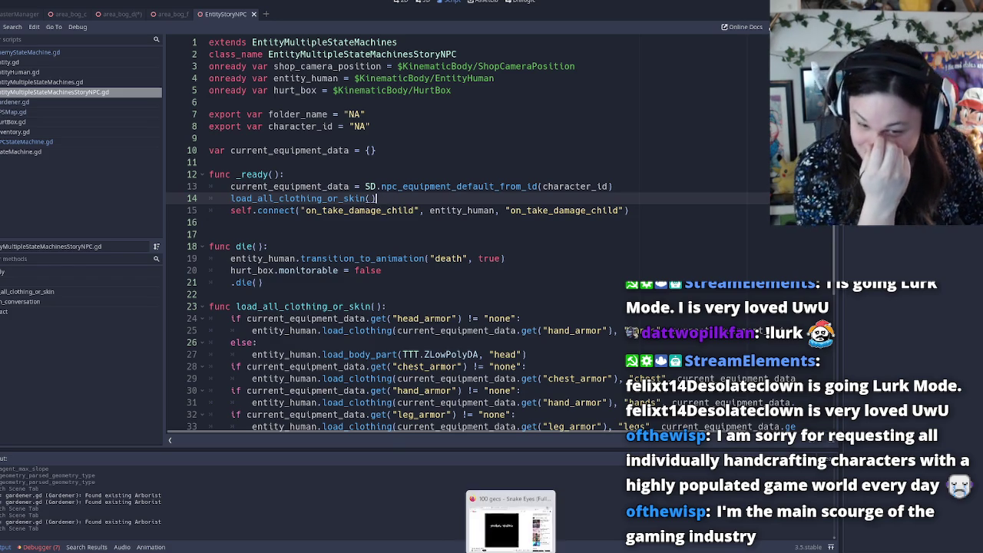
{"action": "double_click", "coordinate": [348, 210]}
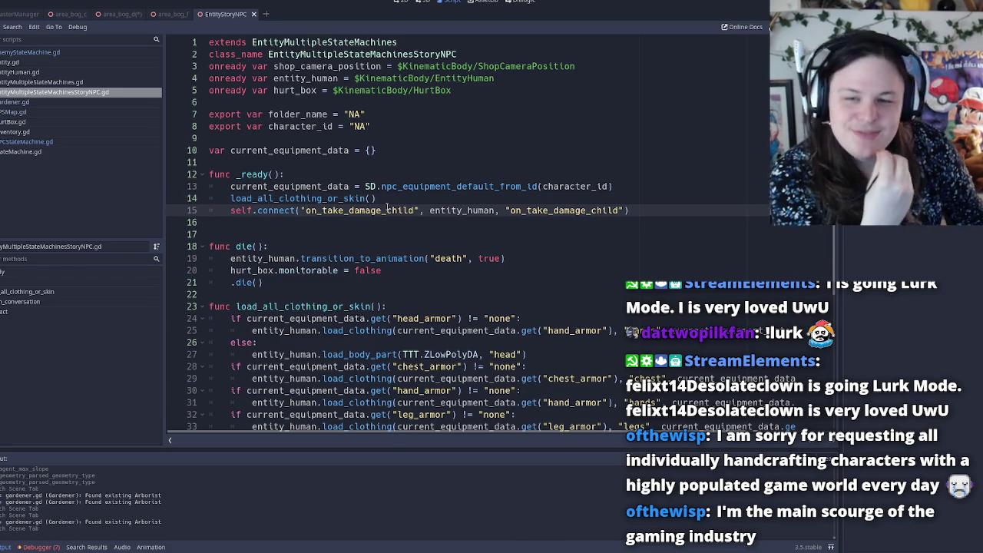
{"action": "double_click", "coordinate": [431, 186]}
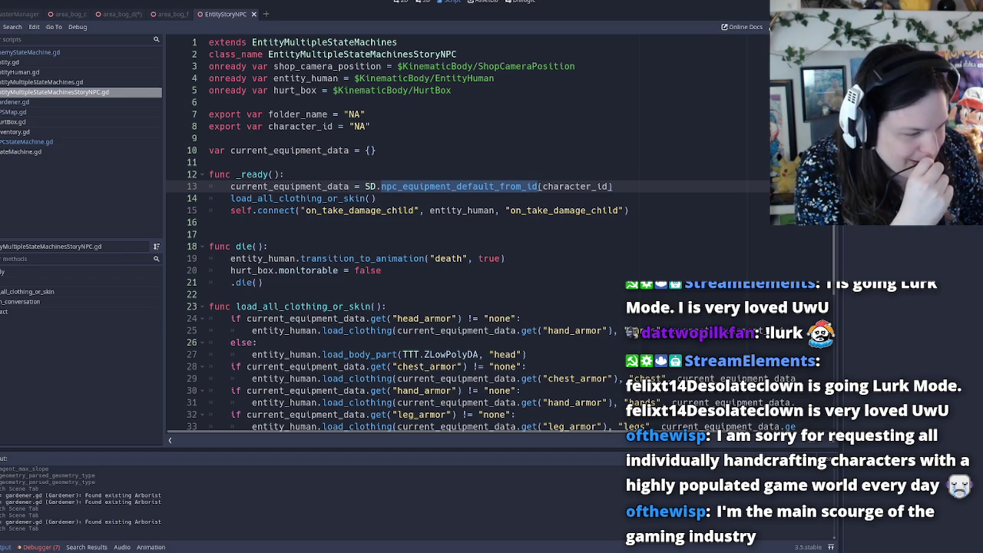
{"action": "left_click", "coordinate": [486, 224]}
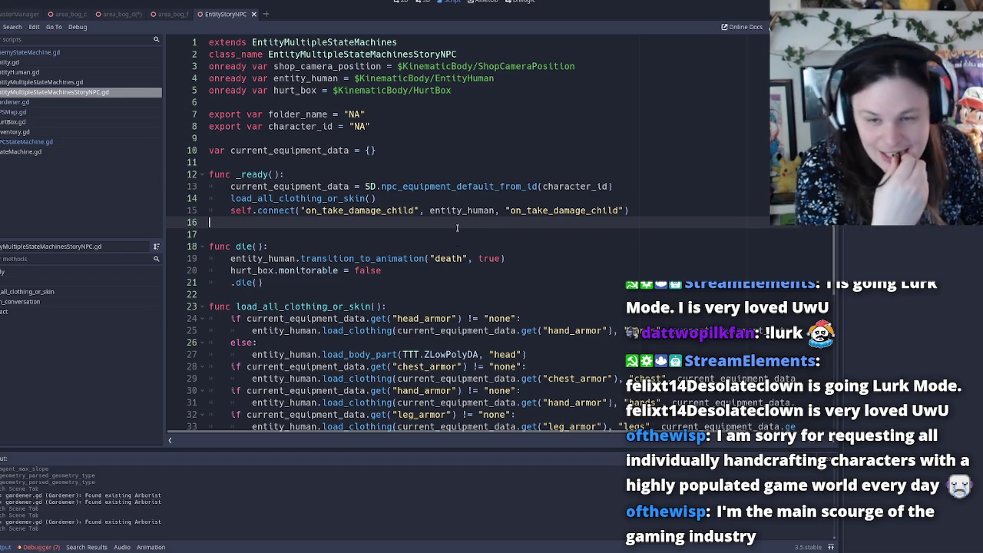
Read the hurt_box, head armor and shop_camera_position code, then open parent EntityMultipleStateMachines script.
{"action": "left_click", "coordinate": [458, 271]}
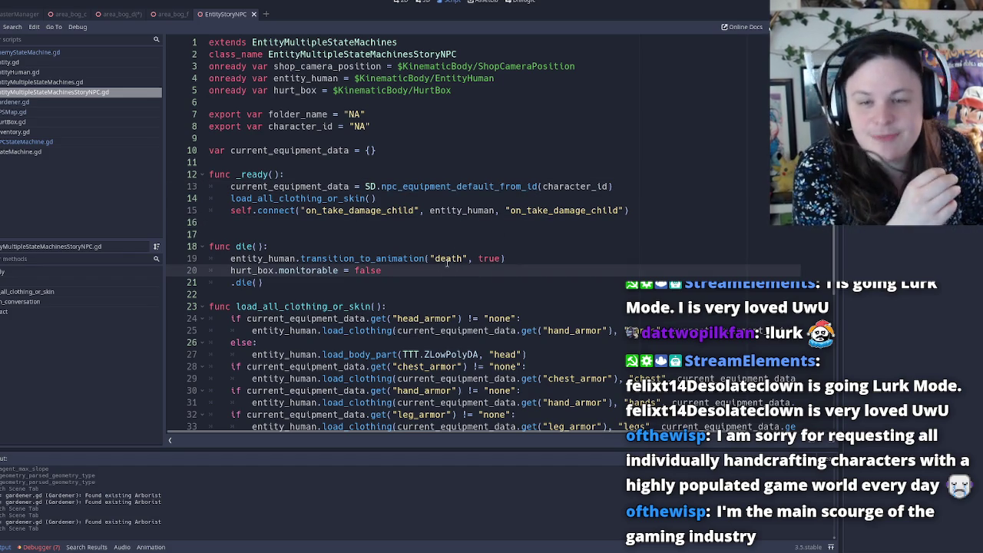
{"action": "left_click", "coordinate": [376, 305]}
{"action": "left_click", "coordinate": [452, 331]}
{"action": "scroll", "coordinate": [452, 307], "scroll_direction": "down", "scroll_amount": 6}
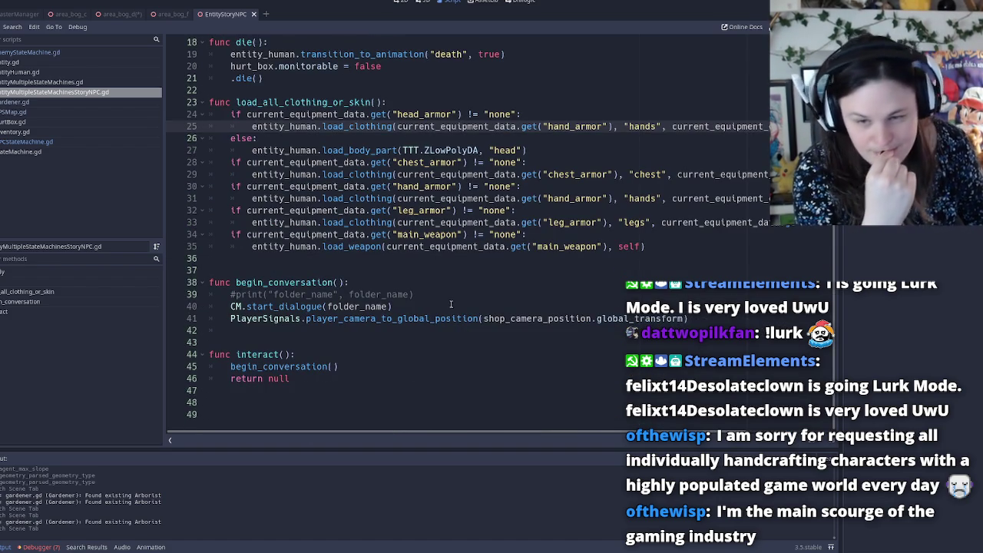
{"action": "double_click", "coordinate": [530, 318]}
{"action": "double_click", "coordinate": [616, 319]}
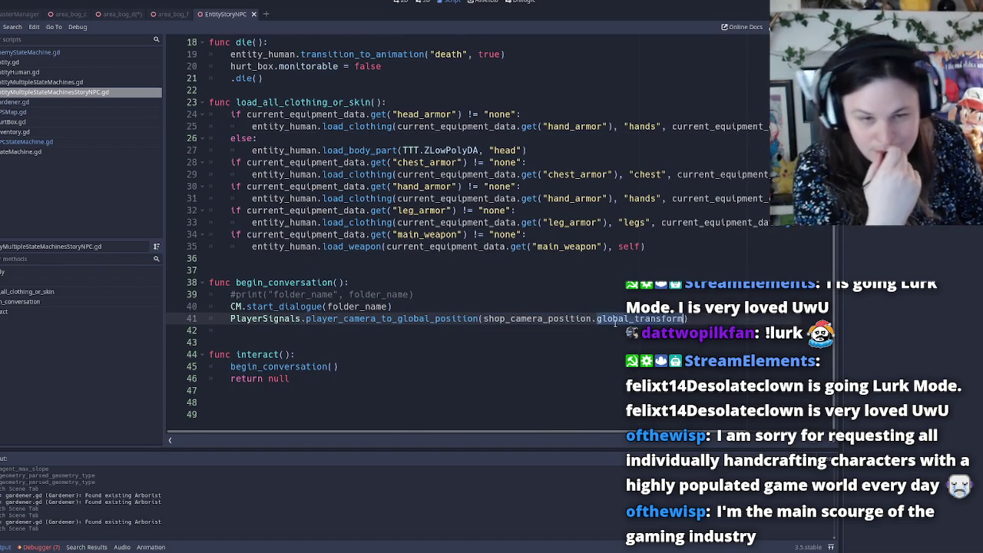
{"action": "scroll", "coordinate": [519, 218], "scroll_direction": "up", "scroll_amount": 6}
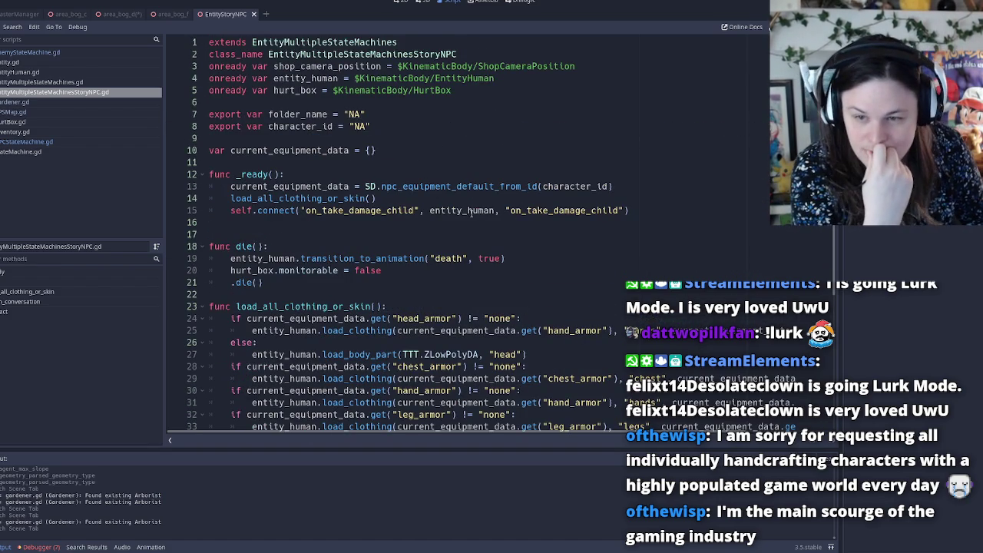
{"action": "left_click", "coordinate": [332, 42]}
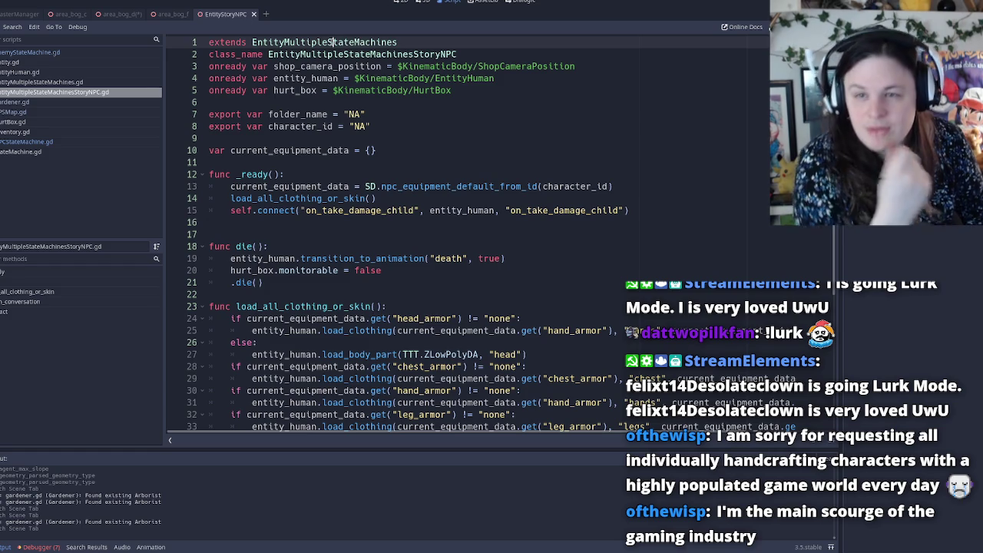
{"action": "left_click", "coordinate": [333, 42], "text": "ctrl"}
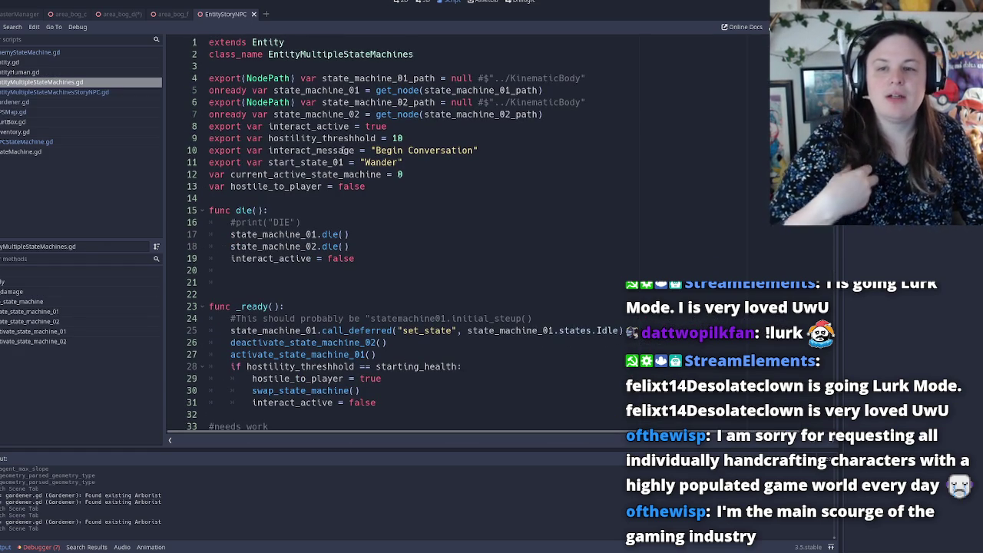
Inspect the hostility threshold of 10, open the parent Entity script, then switch to GPSMap.gd.
{"action": "left_click", "coordinate": [415, 139]}
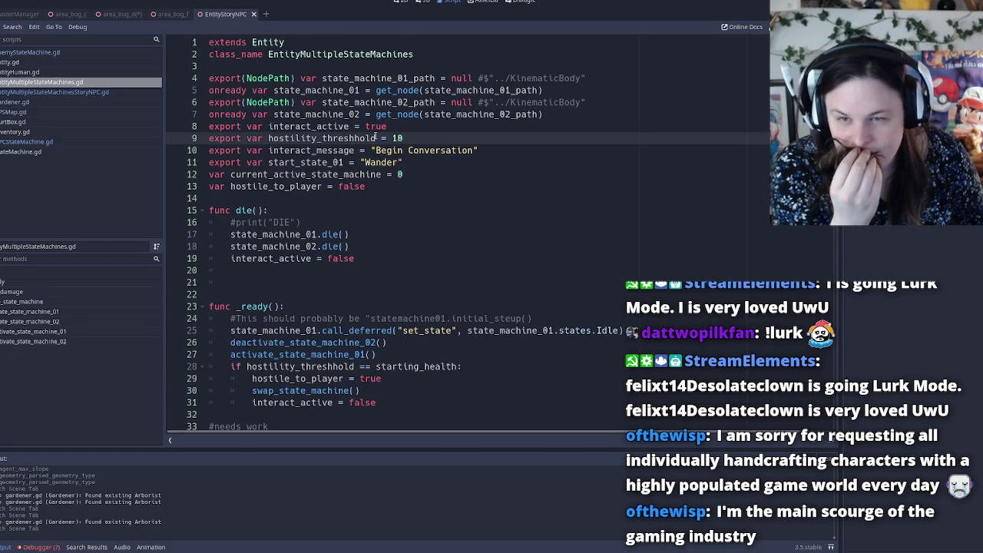
{"action": "mouse_move", "coordinate": [406, 139]}
{"action": "left_mouse_down"}
{"action": "mouse_move", "coordinate": [375, 139]}
{"action": "mouse_move", "coordinate": [392, 139]}
{"action": "left_mouse_up"}
{"action": "left_click", "coordinate": [392, 140]}
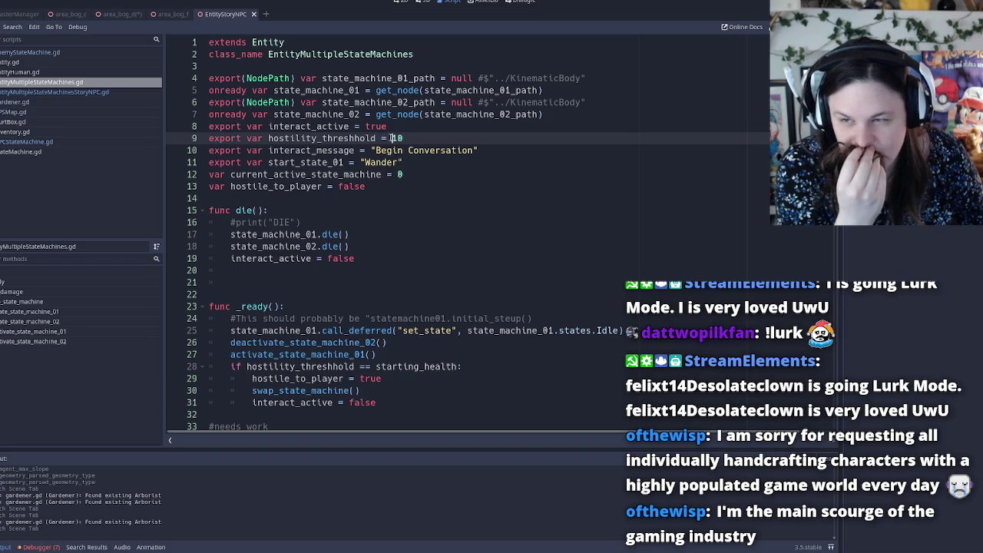
{"action": "left_click", "coordinate": [260, 43]}
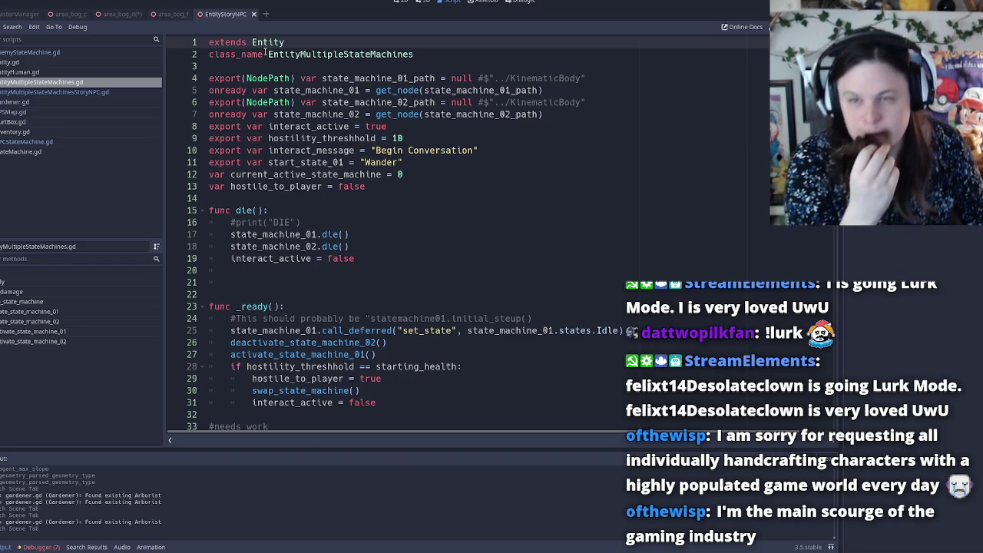
{"action": "left_click", "coordinate": [272, 43], "text": "ctrl"}
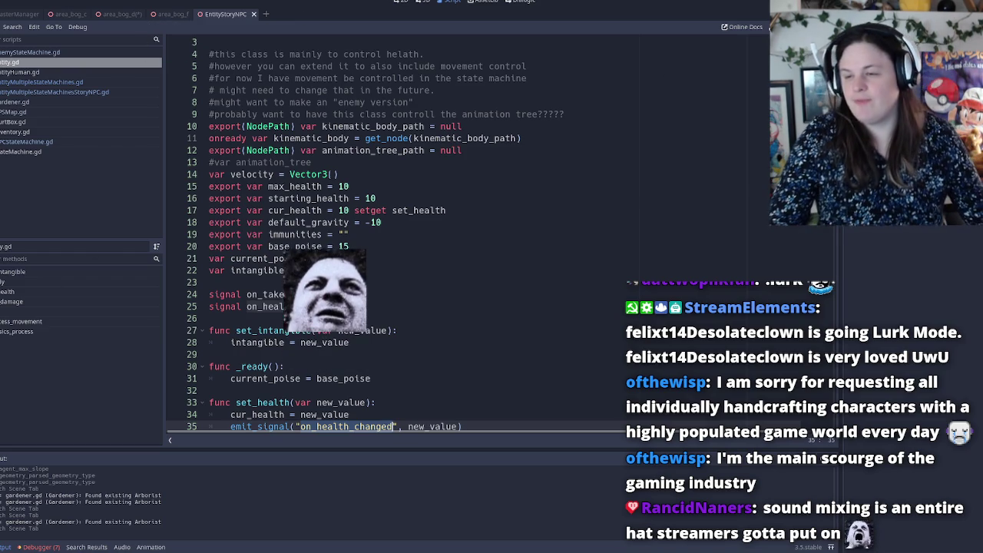
{"action": "left_click", "coordinate": [119, 14]}
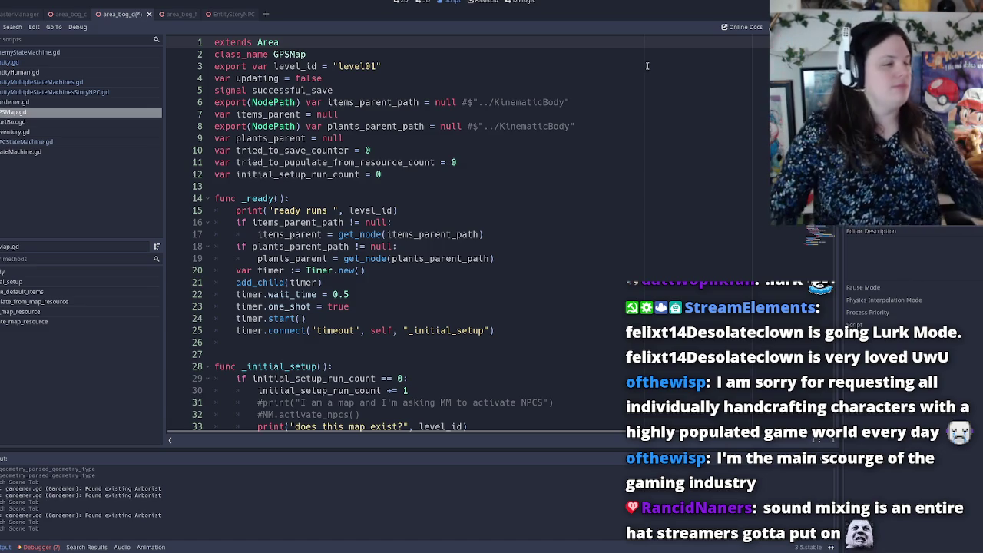
Switch to the 3D workspace with Ctrl+F2 and zoom to frame the bog terrain.
{"action": "key", "text": "ctrl+F2"}
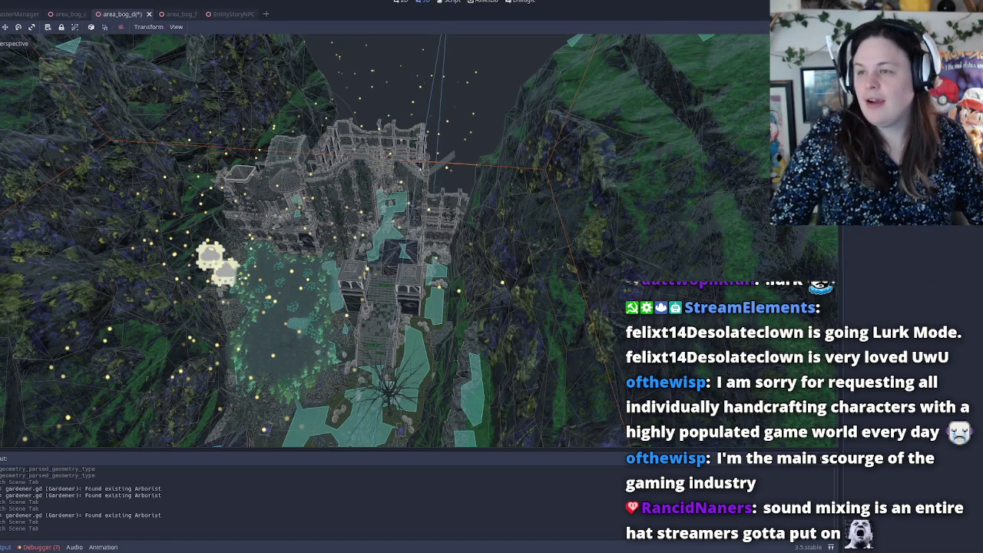
{"action": "scroll", "coordinate": [384, 238], "scroll_direction": "up", "scroll_amount": 5}
{"action": "scroll", "coordinate": [476, 250], "scroll_direction": "down", "scroll_amount": 3}
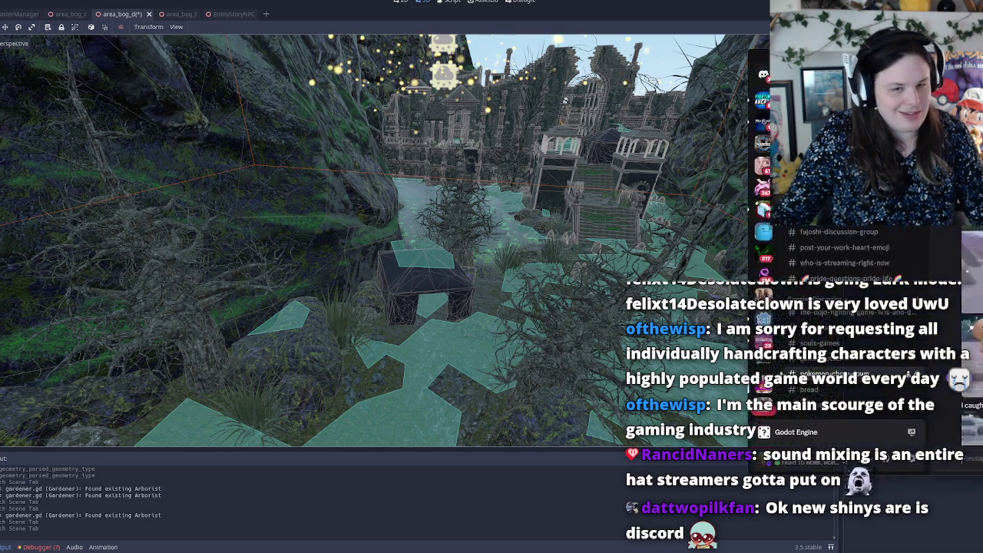
Switch to Discord, enlarge its window, and open the first shiny screenshot full size.
{"action": "key", "text": "alt+Tab"}
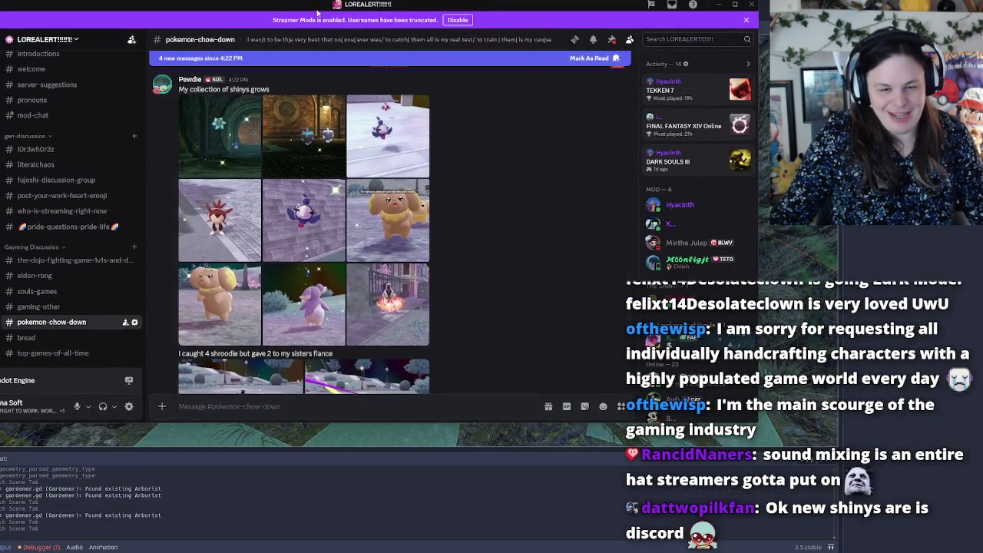
{"action": "left_click_drag", "start_coordinate": [759, 422], "coordinate": [845, 547]}
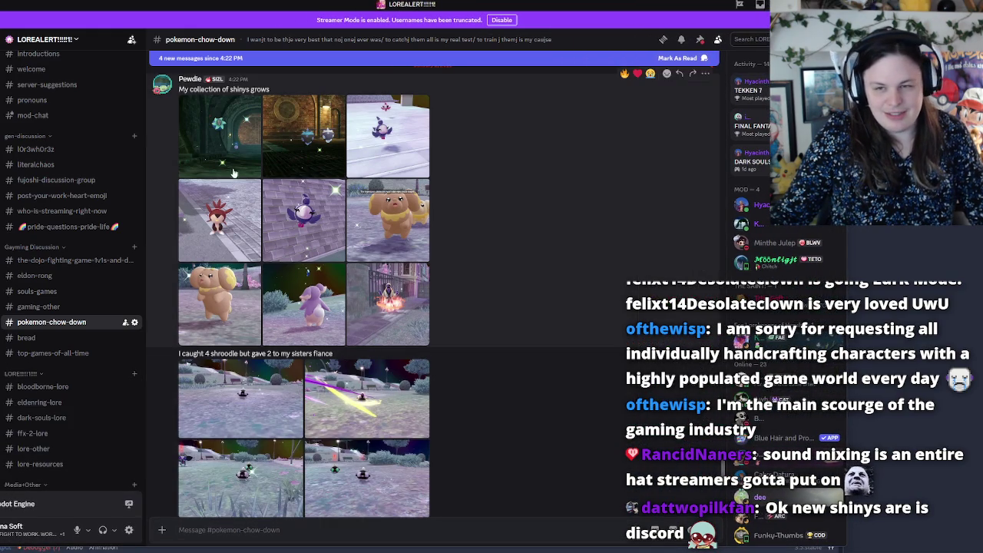
{"action": "left_click", "coordinate": [224, 154]}
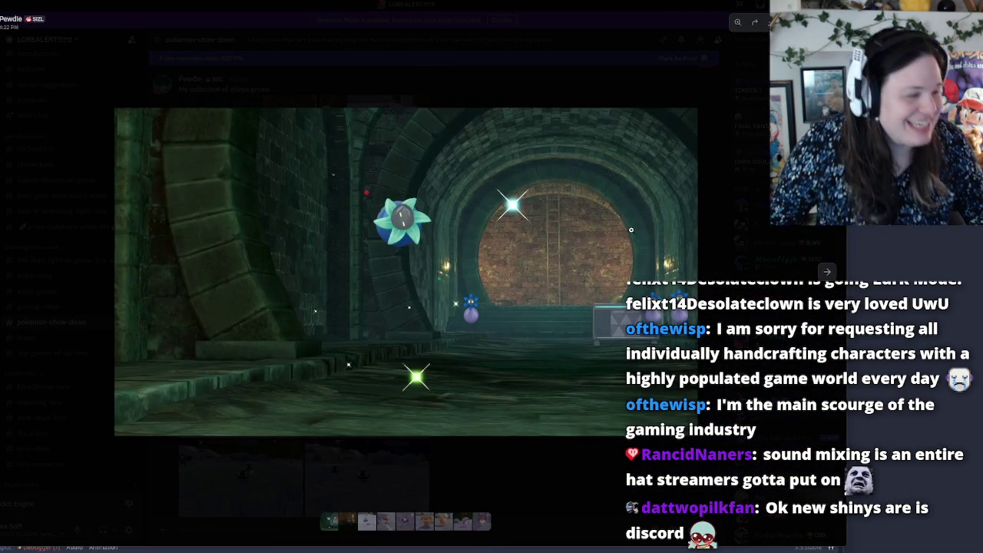
Zoom in and out of the shiny image, browse the gallery with arrow keys, then close it.
{"action": "left_click", "coordinate": [497, 203]}
{"action": "left_click", "coordinate": [235, 283]}
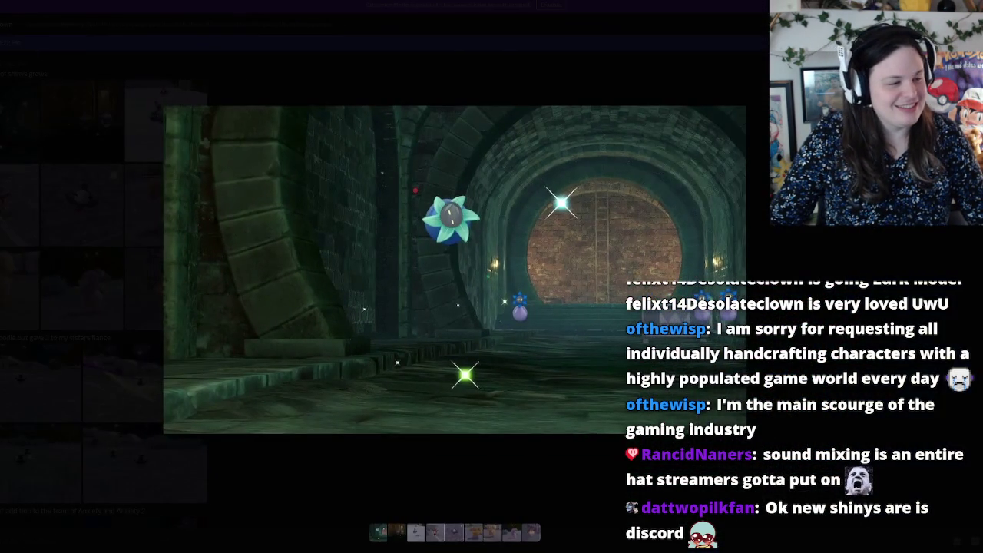
{"action": "left_click", "coordinate": [506, 207]}
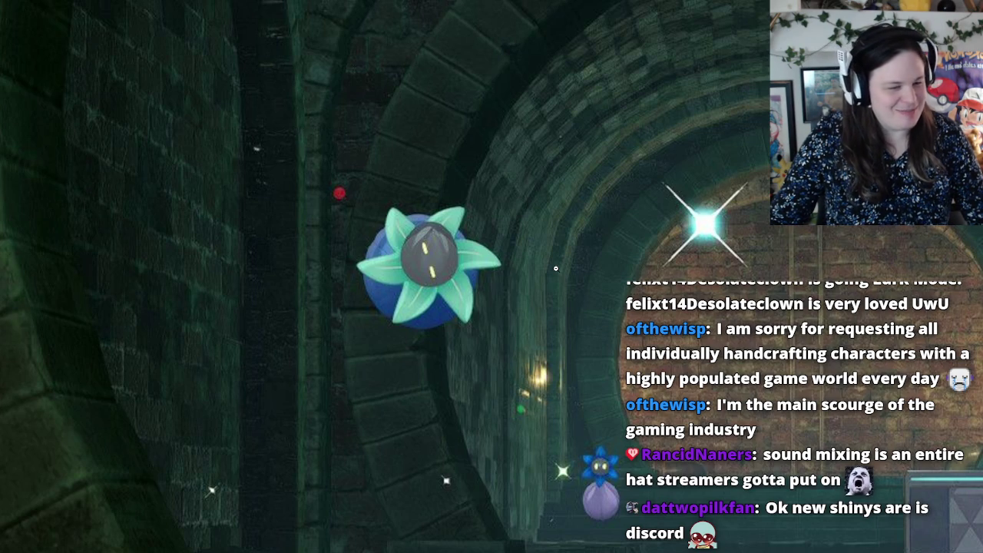
{"action": "left_click", "coordinate": [556, 268]}
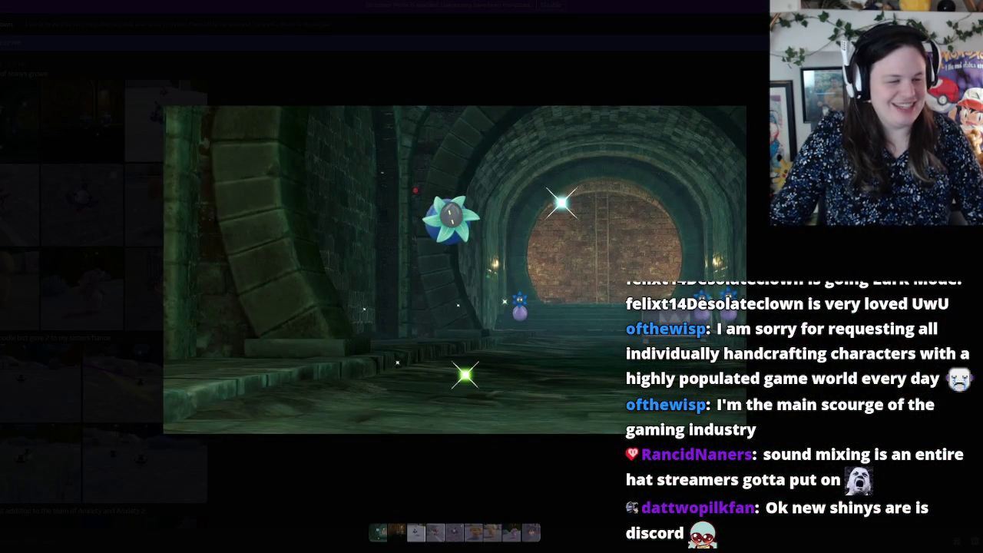
{"action": "key", "text": "Left"}
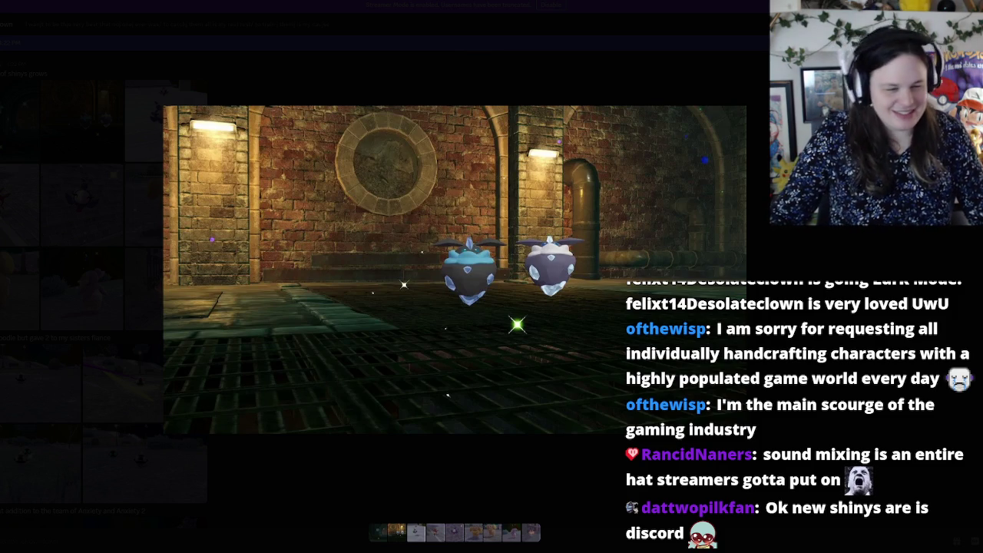
{"action": "key", "text": "Right"}
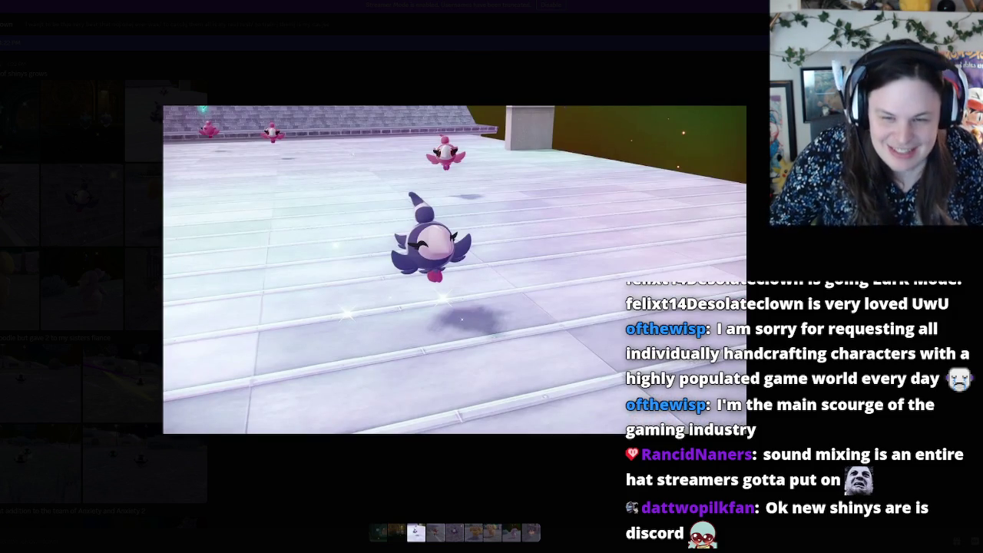
{"action": "key", "text": "Right"}
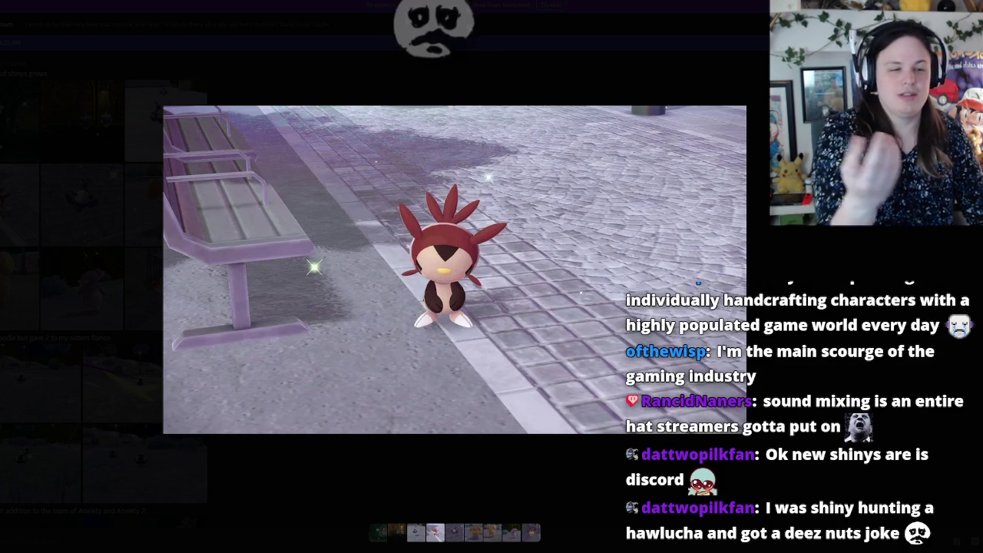
{"action": "key", "text": "Right"}
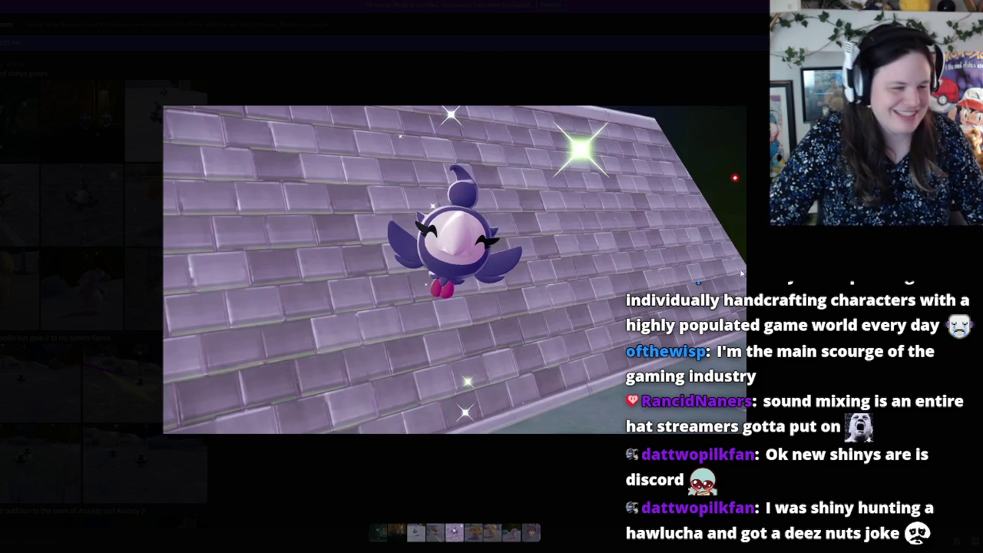
{"action": "key", "text": "Right"}
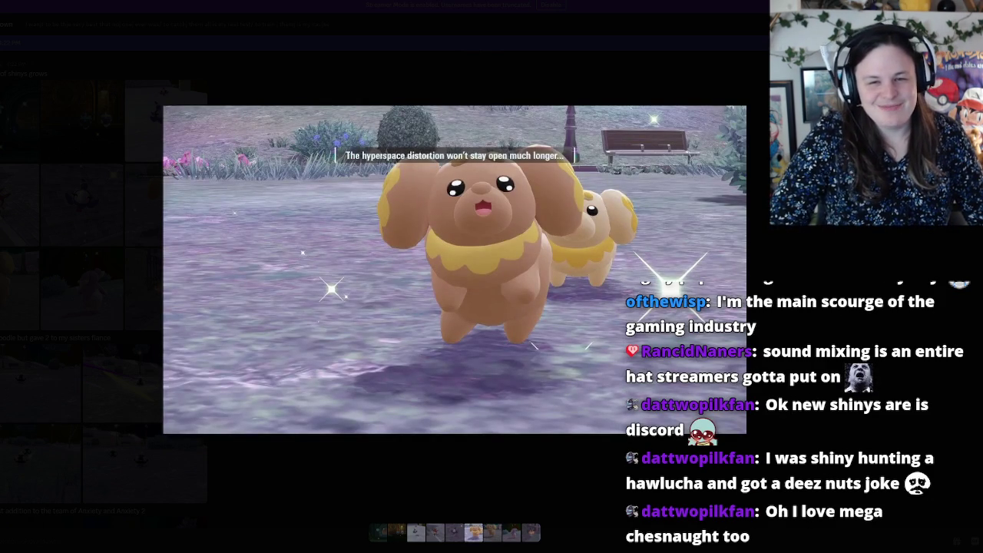
{"action": "key", "text": "Right"}
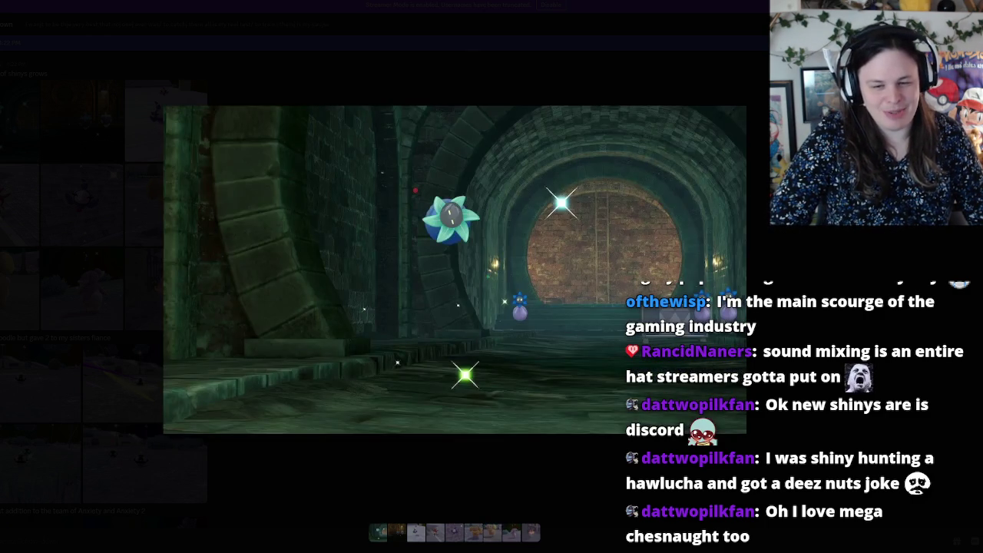
{"action": "key", "text": "Escape"}
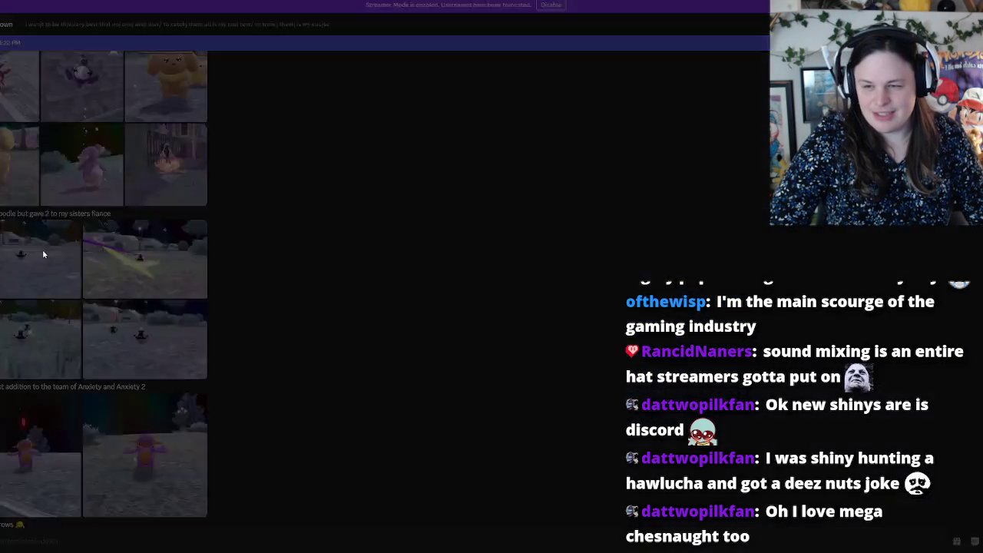
Open and close the yellow-streak and park clips from the second message.
{"action": "left_click", "coordinate": [44, 252]}
{"action": "left_click", "coordinate": [21, 229]}
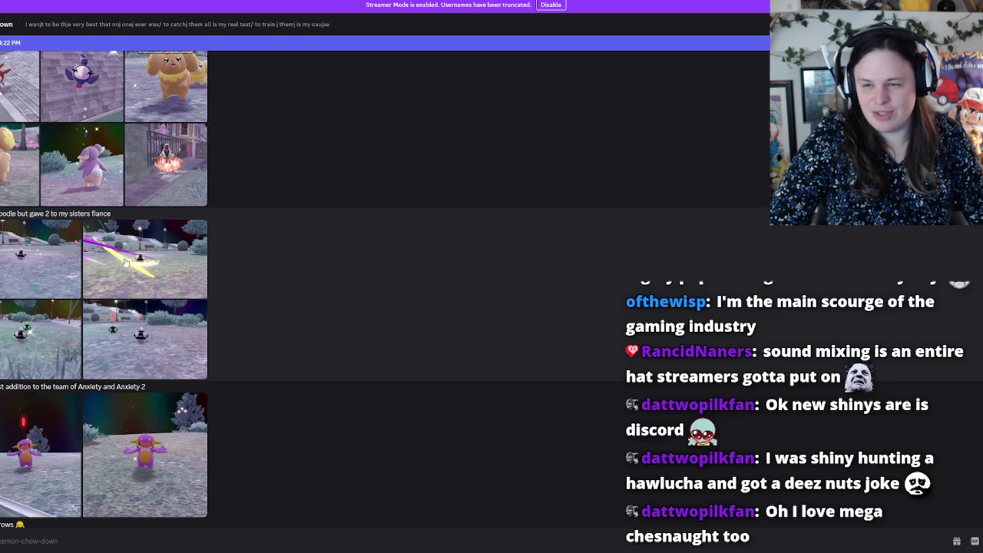
{"action": "left_click", "coordinate": [97, 265]}
{"action": "left_click", "coordinate": [793, 262]}
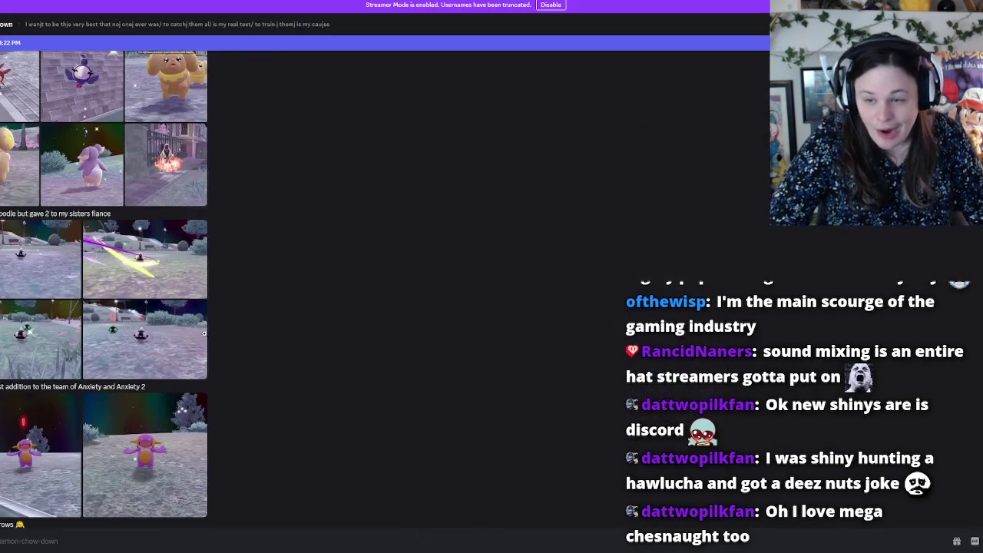
{"action": "left_click", "coordinate": [125, 338]}
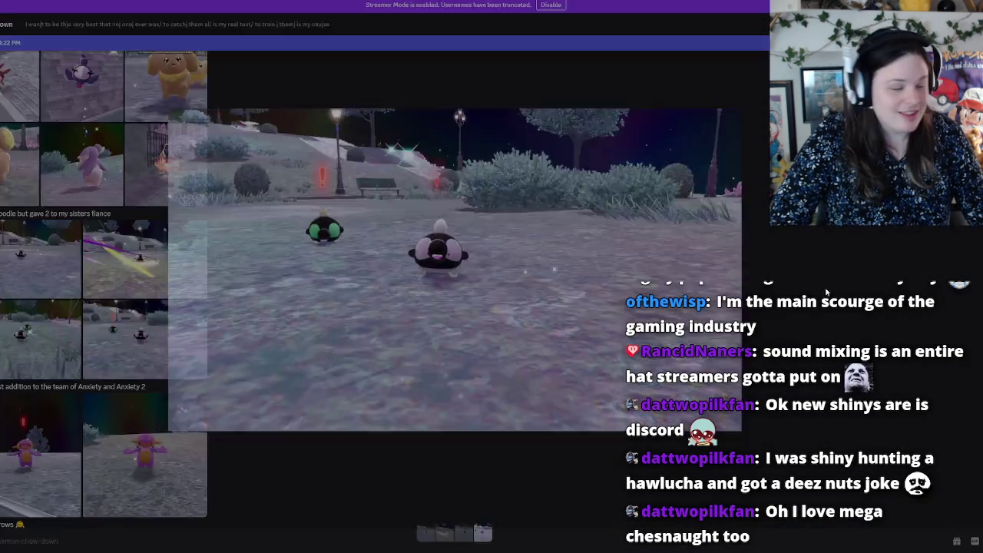
{"action": "left_click", "coordinate": [825, 286]}
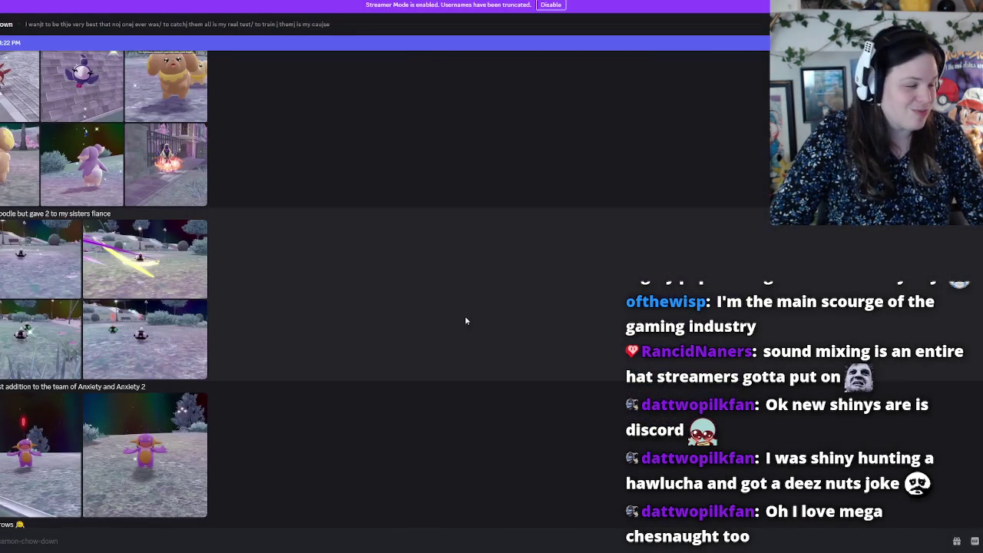
View the purple Pokémon and evolution clips further down, then return to Godot.
{"action": "scroll", "coordinate": [305, 329], "scroll_direction": "down", "scroll_amount": 2}
{"action": "left_click", "coordinate": [20, 367]}
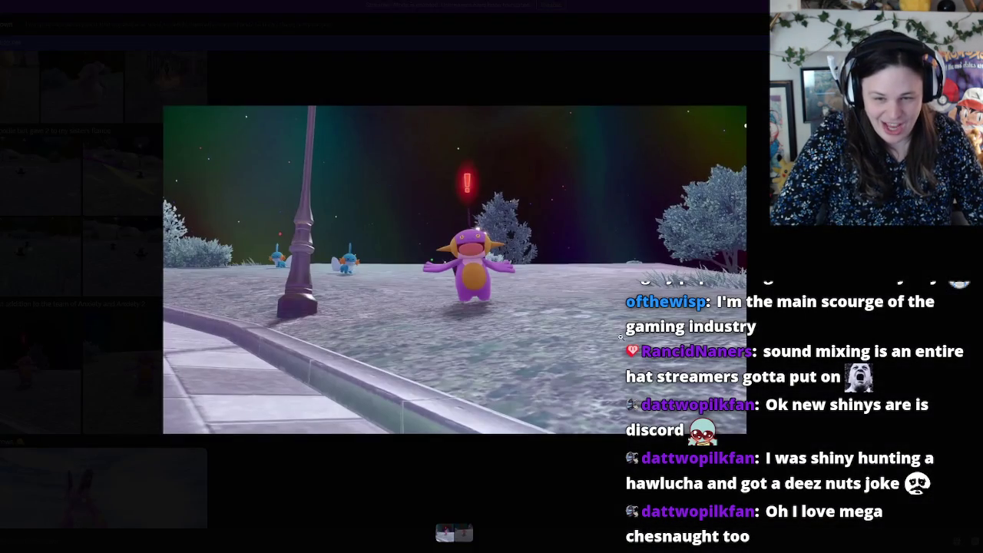
{"action": "left_click", "coordinate": [146, 368]}
{"action": "left_click", "coordinate": [145, 373]}
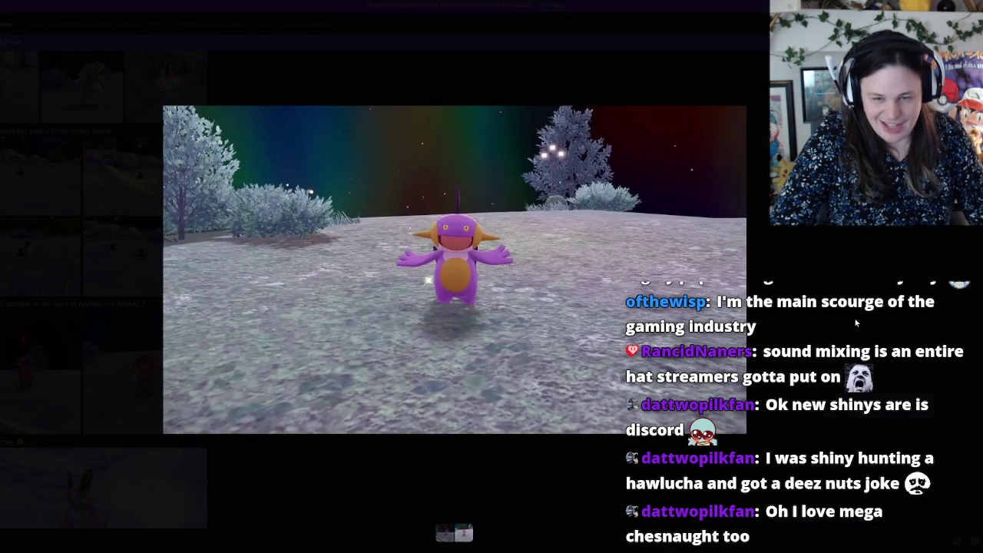
{"action": "key", "text": "Escape"}
{"action": "scroll", "coordinate": [115, 415], "scroll_direction": "down", "scroll_amount": 2}
{"action": "left_click", "coordinate": [115, 417]}
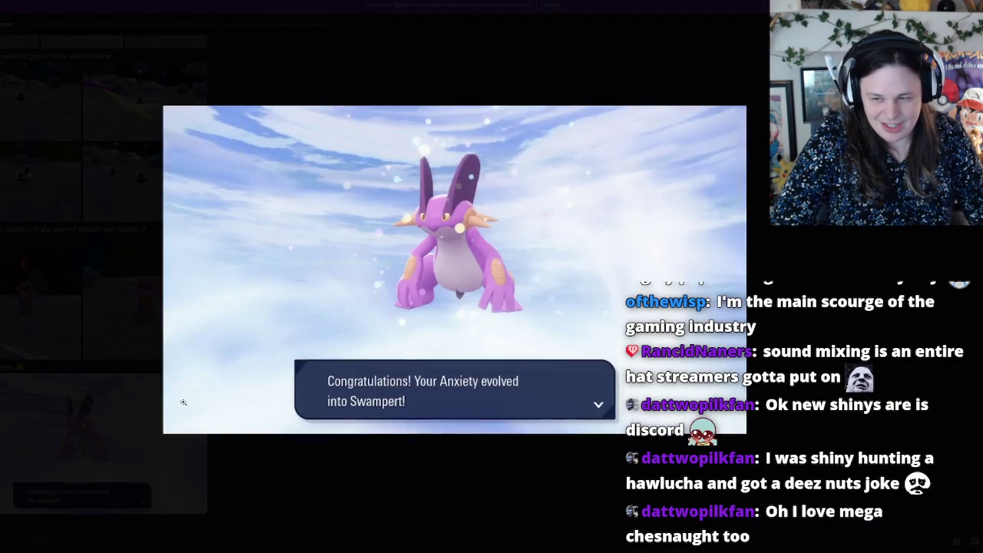
{"action": "key", "text": "Escape"}
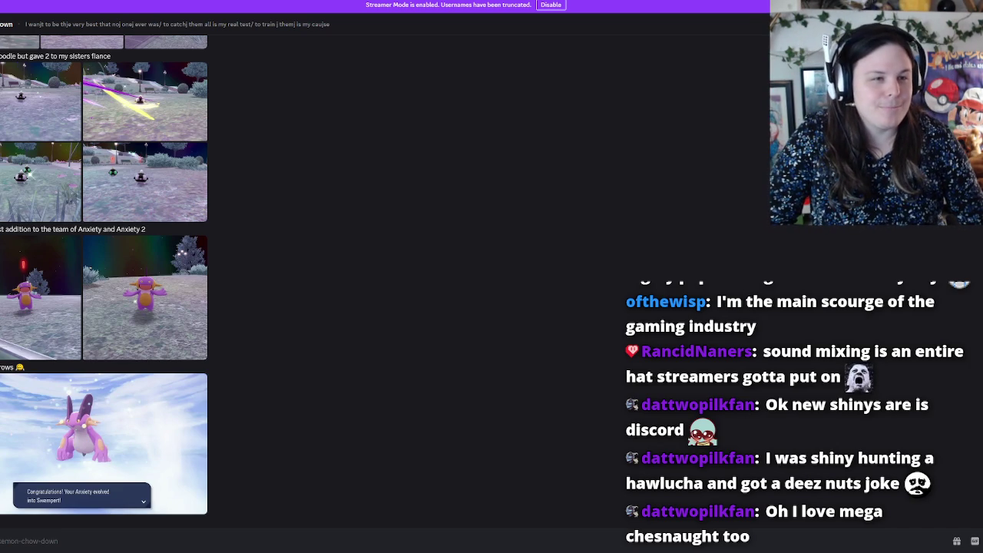
{"action": "key", "text": "alt+Tab"}
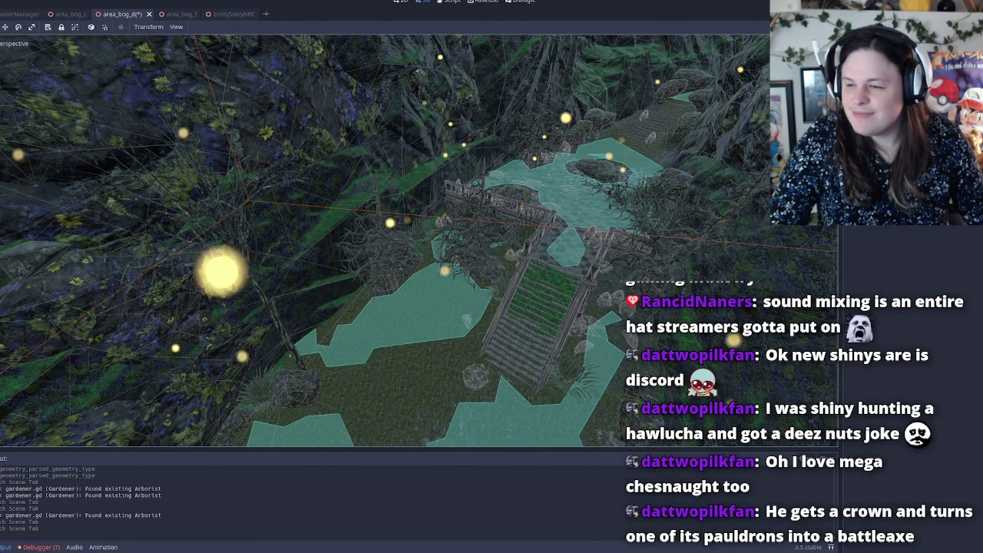
{"action": "mouse_move", "coordinate": [884, 346]}
{"action": "left_mouse_down"}
{"action": "mouse_move", "coordinate": [315, 374]}
{"action": "mouse_move", "coordinate": [426, 330]}
{"action": "mouse_move", "coordinate": [420, 323]}
{"action": "left_mouse_up"}
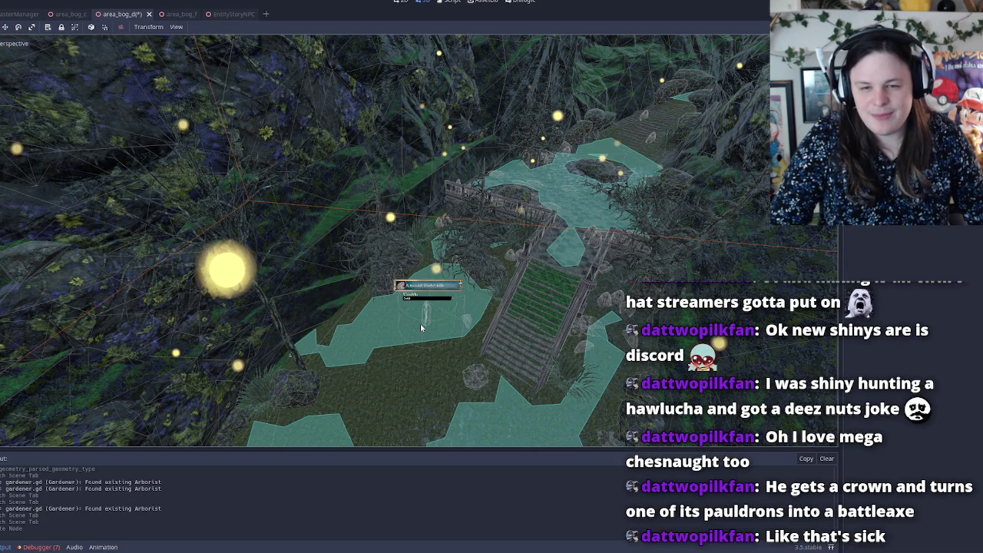
{"action": "left_click", "coordinate": [420, 322]}
{"action": "key", "text": "f"}
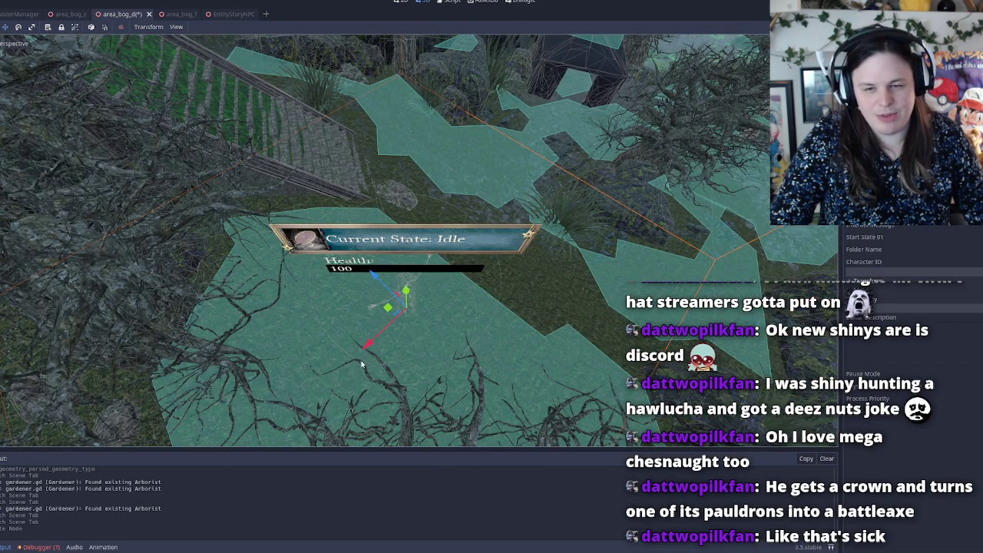
{"action": "mouse_move", "coordinate": [363, 364]}
{"action": "left_mouse_down"}
{"action": "mouse_move", "coordinate": [374, 340]}
{"action": "mouse_move", "coordinate": [527, 187]}
{"action": "mouse_move", "coordinate": [604, 132]}
{"action": "mouse_move", "coordinate": [619, 134]}
{"action": "left_mouse_up"}
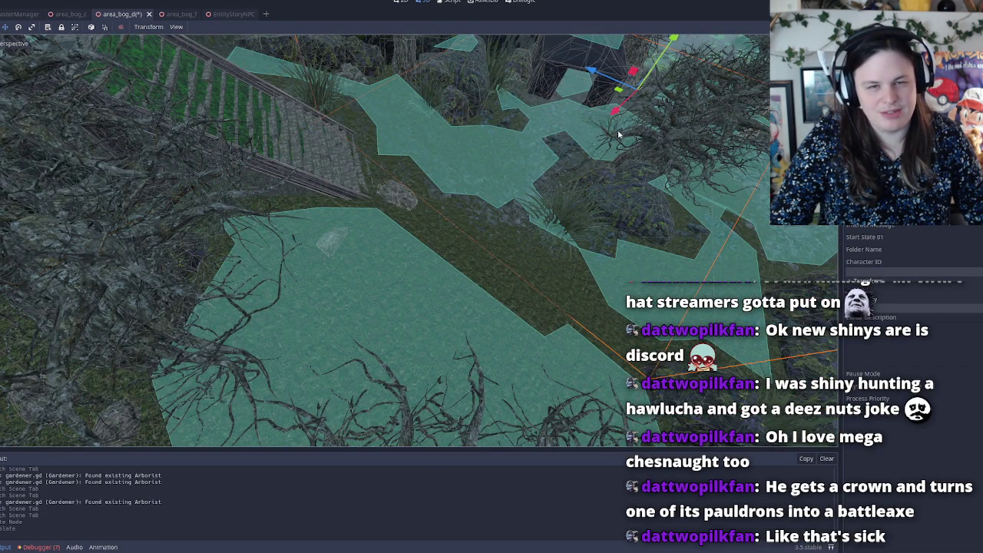
{"action": "key", "text": "f"}
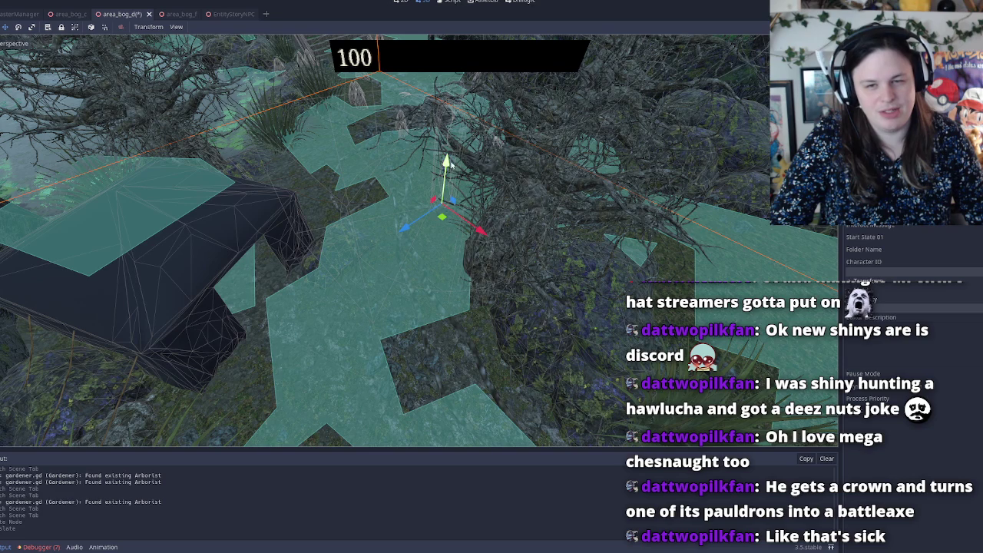
{"action": "mouse_move", "coordinate": [451, 164]}
{"action": "left_mouse_down"}
{"action": "mouse_move", "coordinate": [437, 275]}
{"action": "mouse_move", "coordinate": [413, 307]}
{"action": "mouse_move", "coordinate": [413, 279]}
{"action": "mouse_move", "coordinate": [414, 290]}
{"action": "left_mouse_up"}
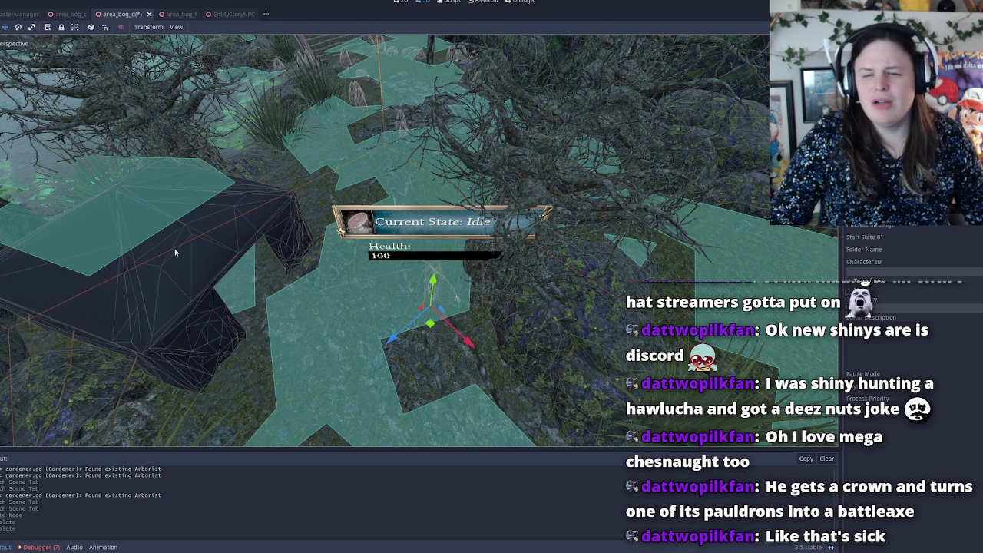
{"action": "key", "text": "ctrl+z"}
{"action": "key", "text": "ctrl+z"}
{"action": "key", "text": "ctrl+z"}
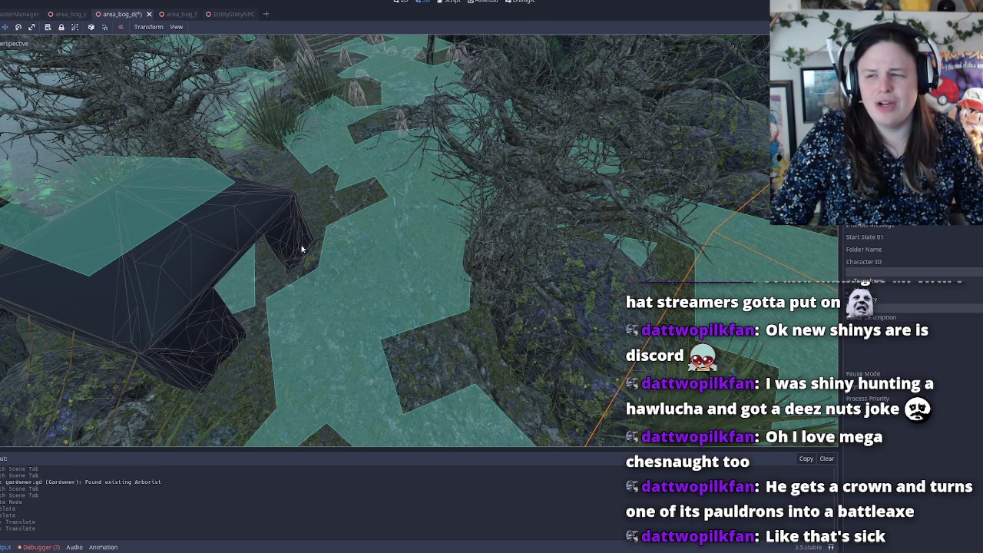
{"action": "key", "text": "ctrl+z"}
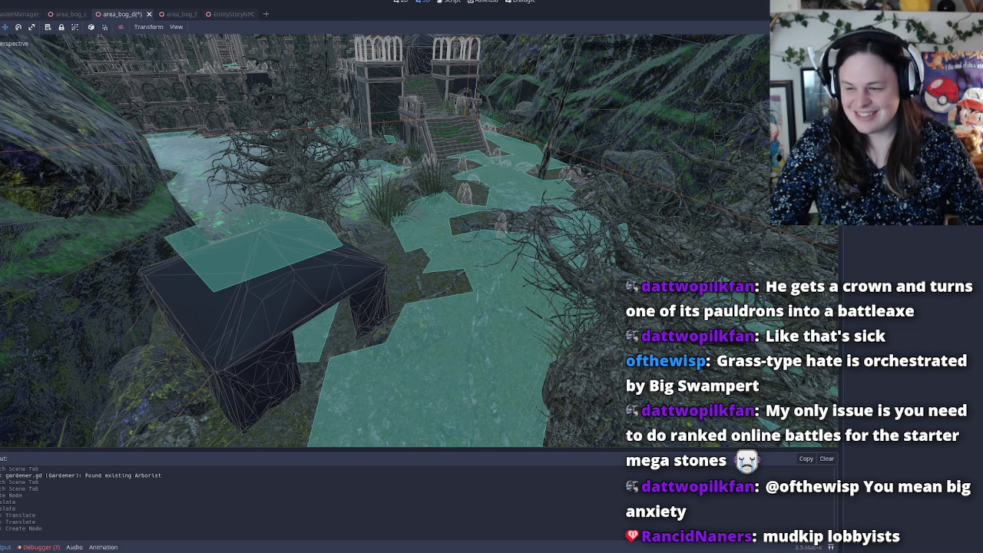
Drag EntityStoryNPC.tscn into the level, fly into the ruins, and drop it on the water floor.
{"action": "mouse_move", "coordinate": [4, 346]}
{"action": "left_mouse_down"}
{"action": "mouse_move", "coordinate": [365, 369]}
{"action": "mouse_move", "coordinate": [314, 352]}
{"action": "left_mouse_up"}
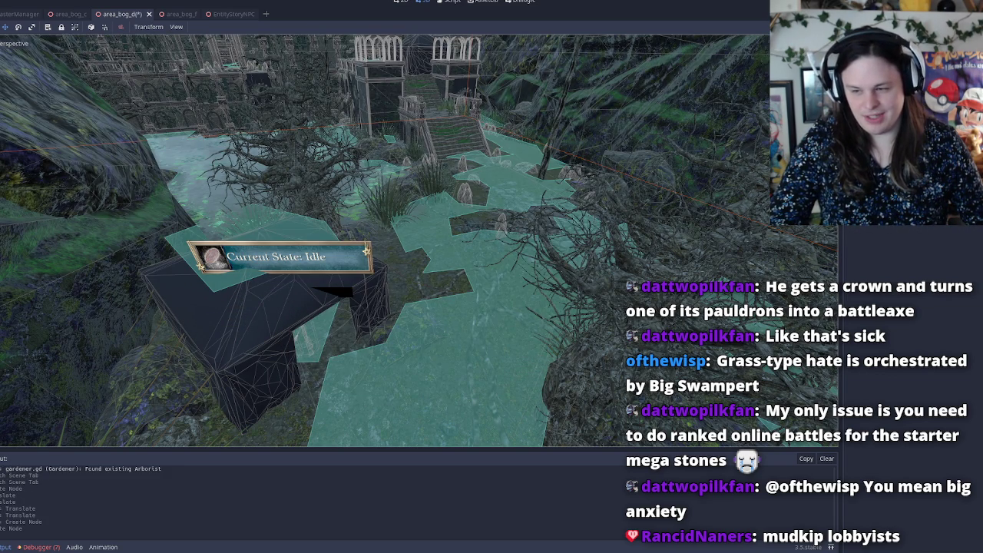
{"action": "mouse_move", "coordinate": [4, 346]}
{"action": "left_mouse_down"}
{"action": "mouse_move", "coordinate": [511, 198]}
{"action": "mouse_move", "coordinate": [542, 203]}
{"action": "left_mouse_up"}
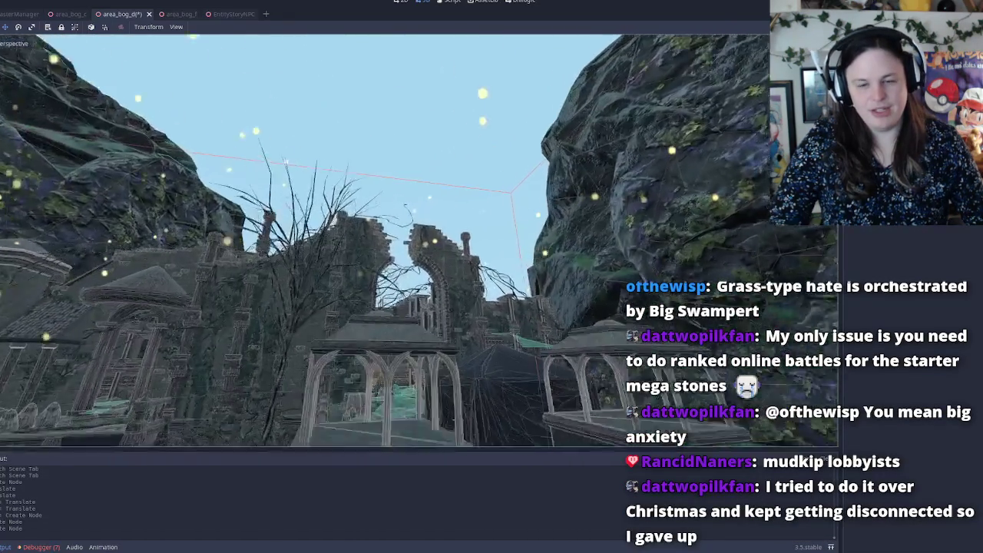
{"action": "key", "text": "w"}
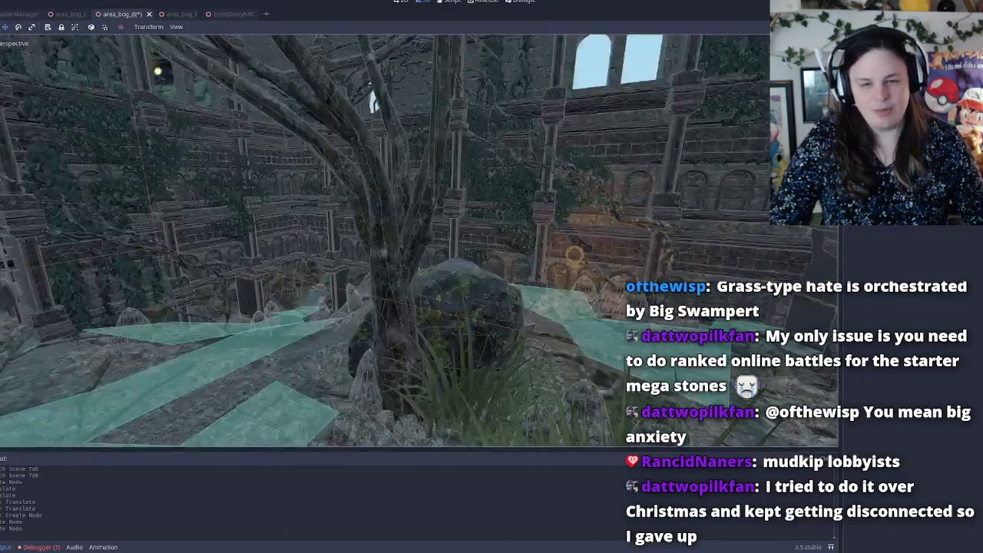
{"action": "key", "text": "w"}
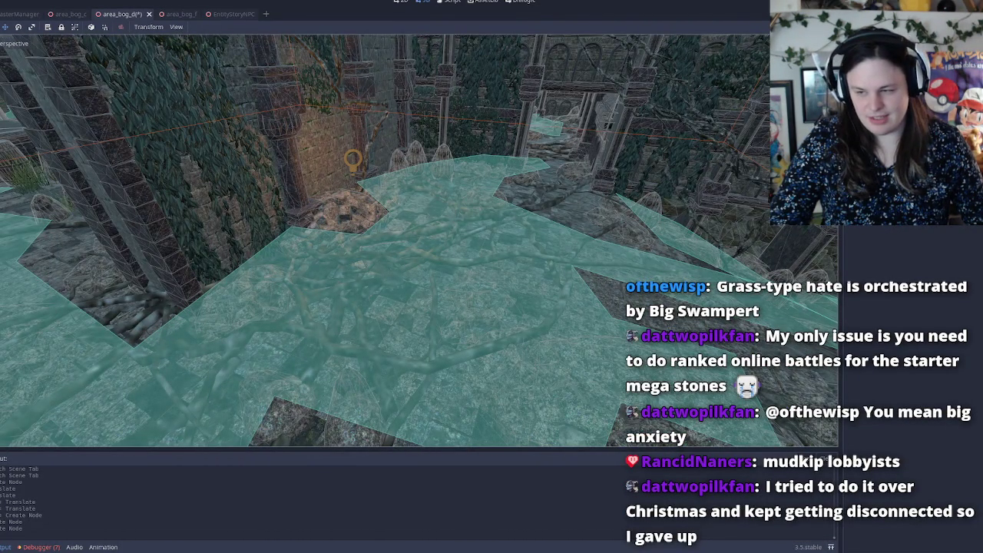
{"action": "mouse_move", "coordinate": [768, 346]}
{"action": "left_mouse_down"}
{"action": "mouse_move", "coordinate": [358, 279]}
{"action": "mouse_move", "coordinate": [435, 201]}
{"action": "mouse_move", "coordinate": [415, 206]}
{"action": "left_mouse_up"}
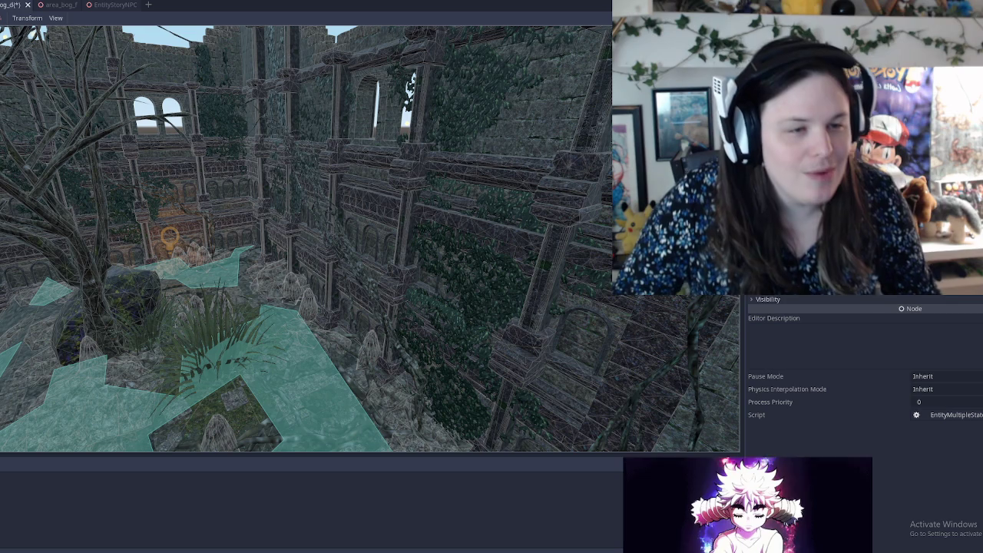
Select the tall object beside the tree among the ruined walls.
{"action": "left_click", "coordinate": [161, 230]}
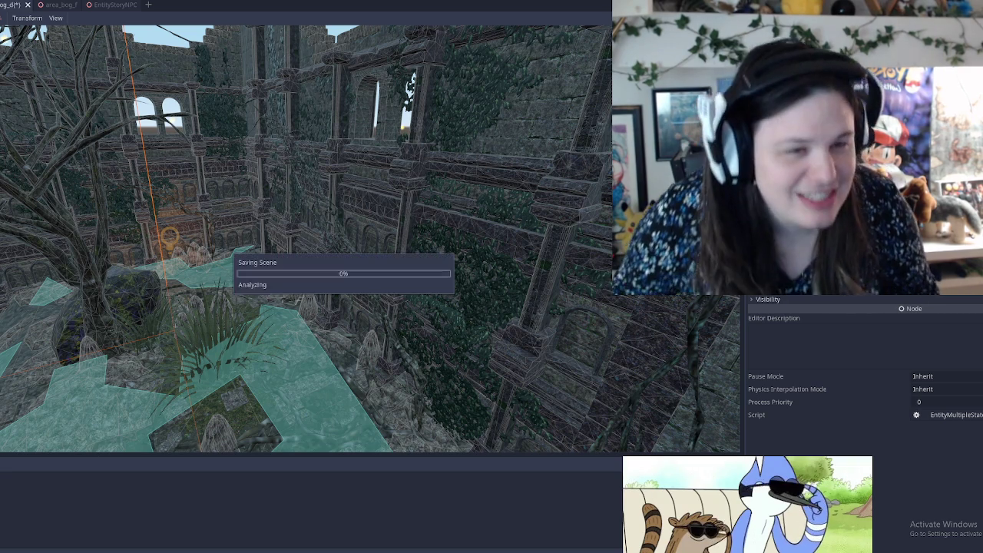
Save the area_bog_d scene with Ctrl+S.
{"action": "key", "text": "ctrl+s"}
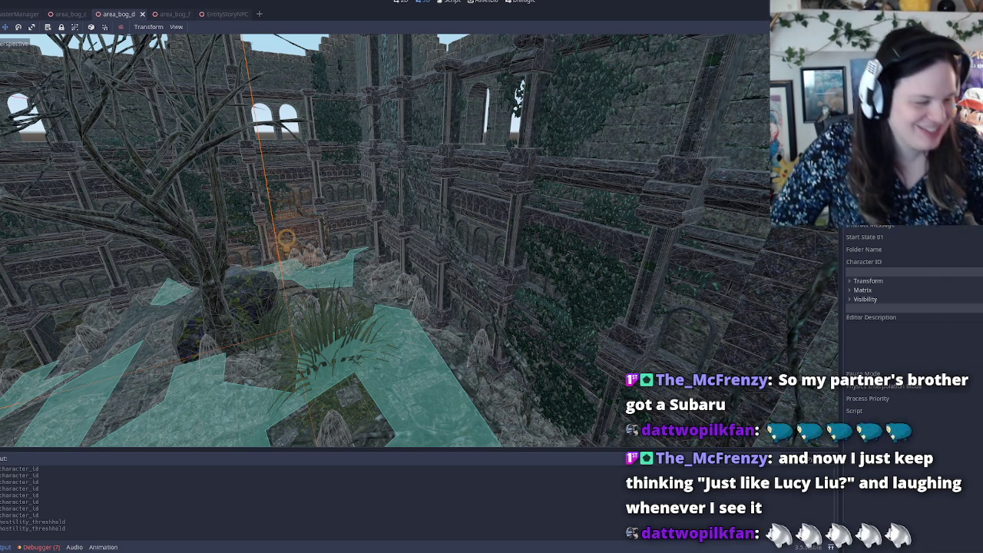
Frame the view closely on the dark box and gazebo, then step to the next object.
{"action": "key", "text": "f"}
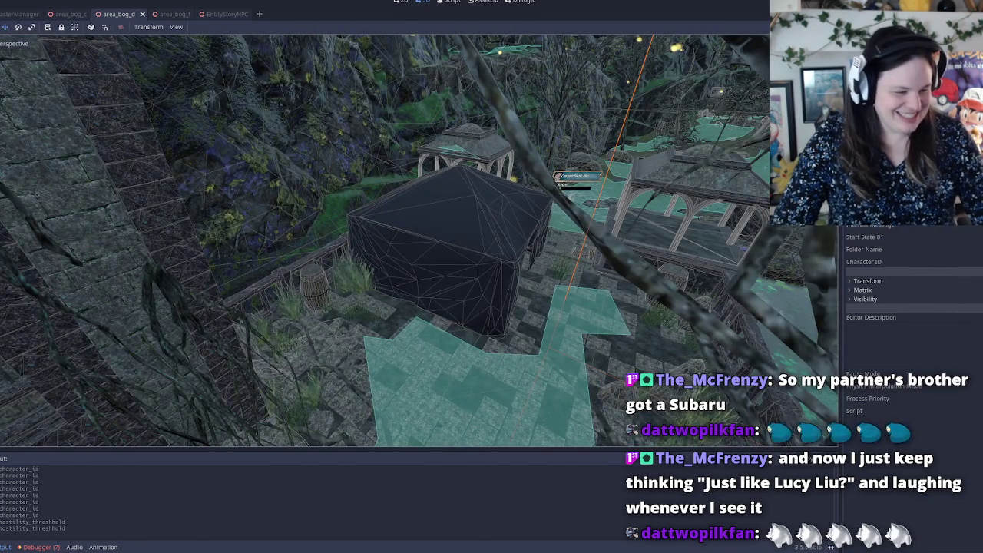
{"action": "key", "text": "f"}
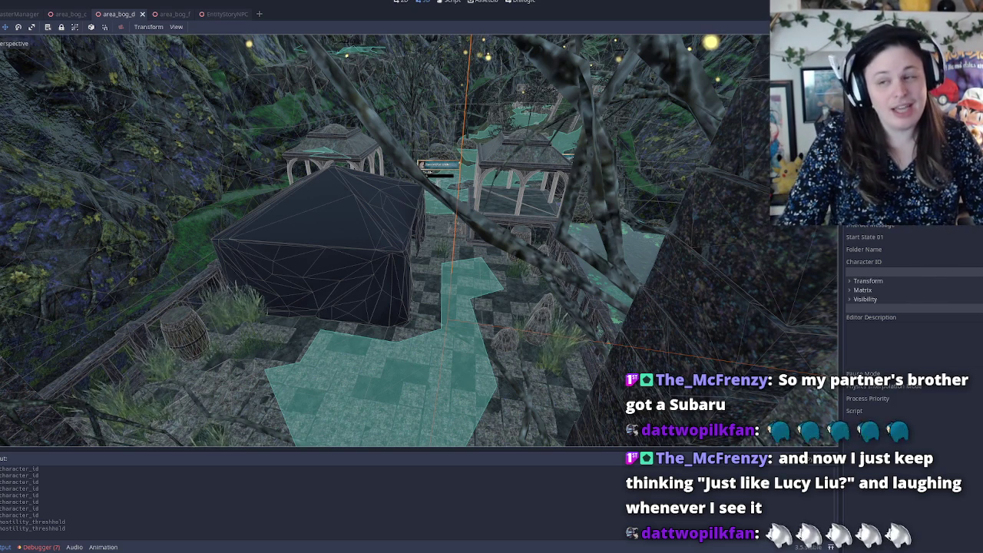
{"action": "key", "text": "Down"}
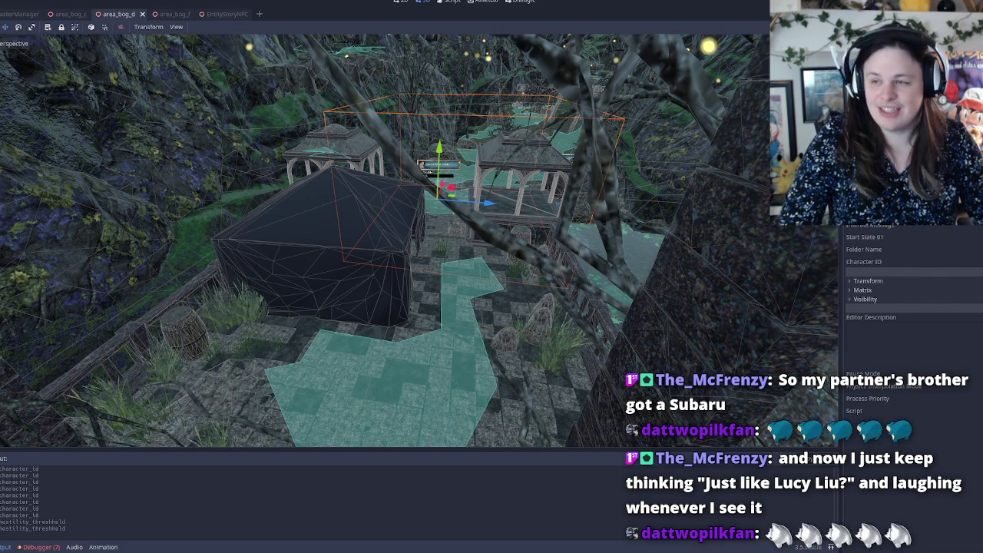
Step the selection onto the pavilion, then select the larger object and the pavilion by the path.
{"action": "key", "text": "Down"}
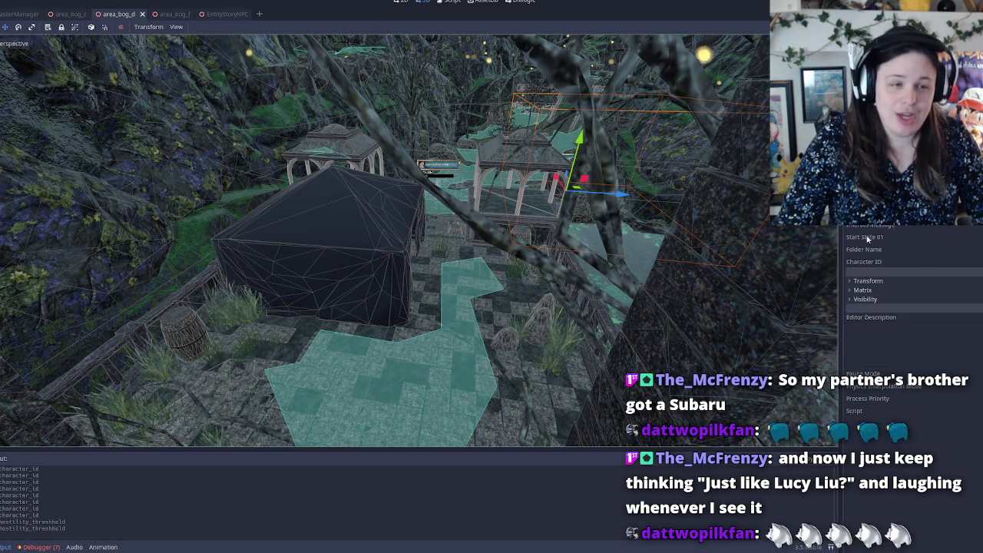
{"action": "key", "text": "Down"}
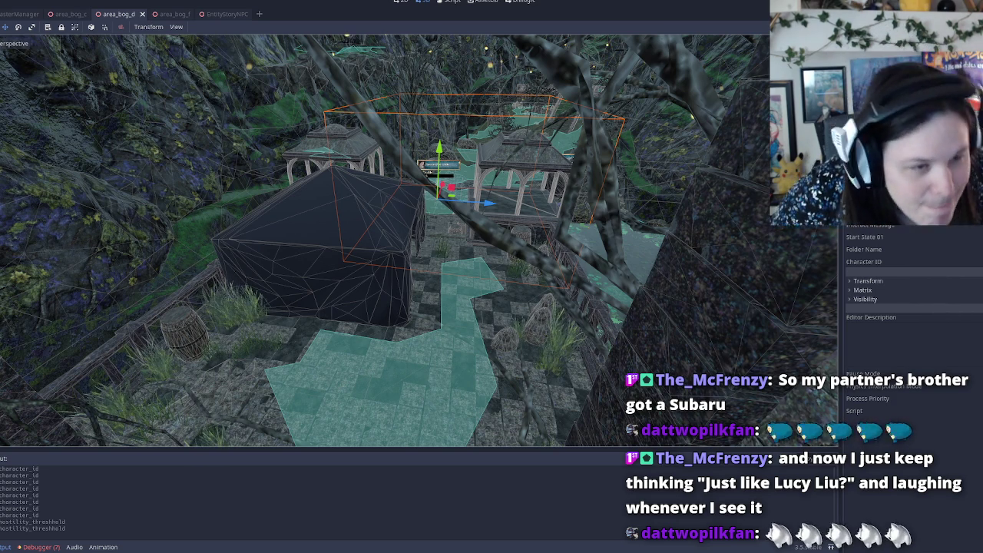
{"action": "left_click", "coordinate": [395, 252]}
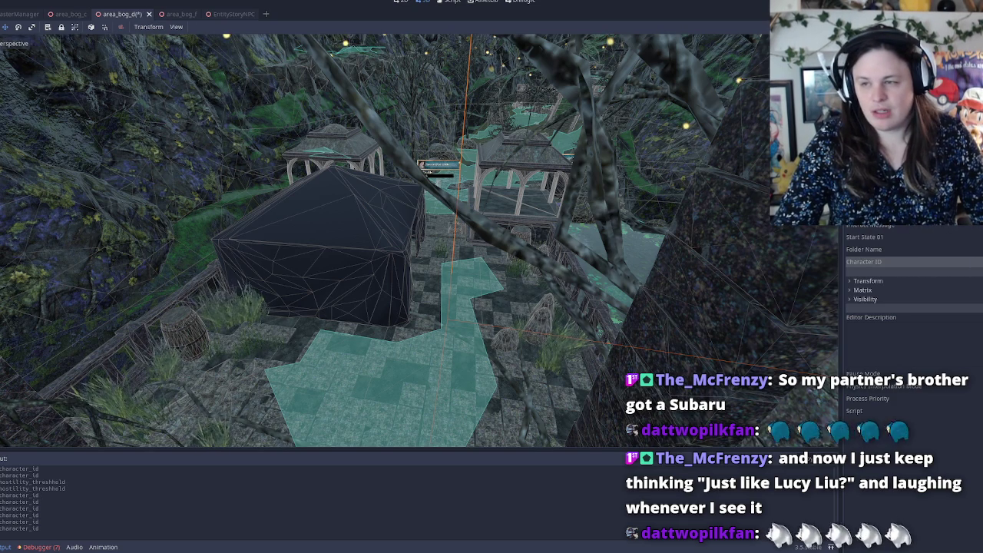
{"action": "left_click", "coordinate": [516, 252]}
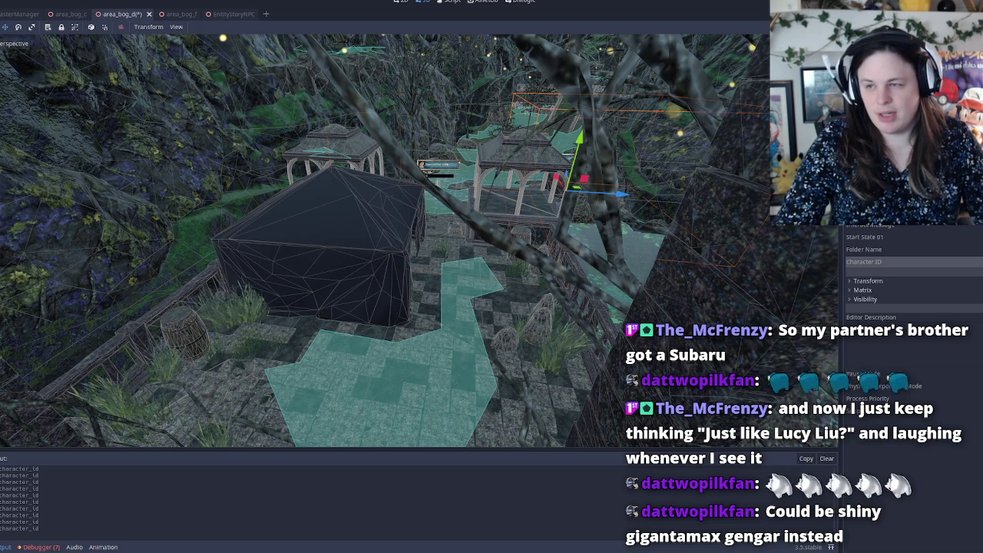
Select the large tree, pull the view overhead across the bog, and save the scene.
{"action": "left_click", "coordinate": [465, 245]}
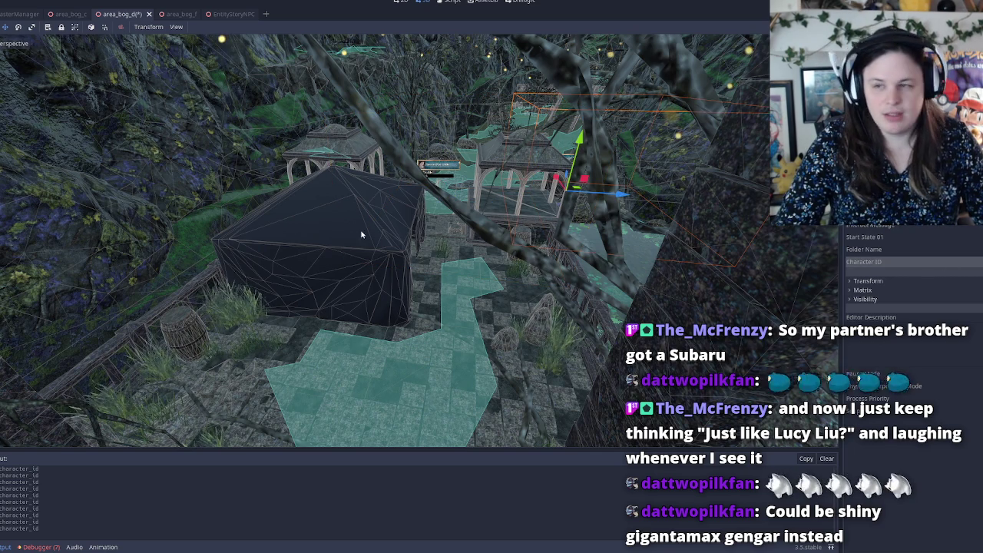
{"action": "mouse_move", "coordinate": [464, 245]}
{"action": "left_mouse_down"}
{"action": "mouse_move", "coordinate": [145, 319]}
{"action": "mouse_move", "coordinate": [232, 119]}
{"action": "left_mouse_up"}
{"action": "key", "text": "ctrl+s"}
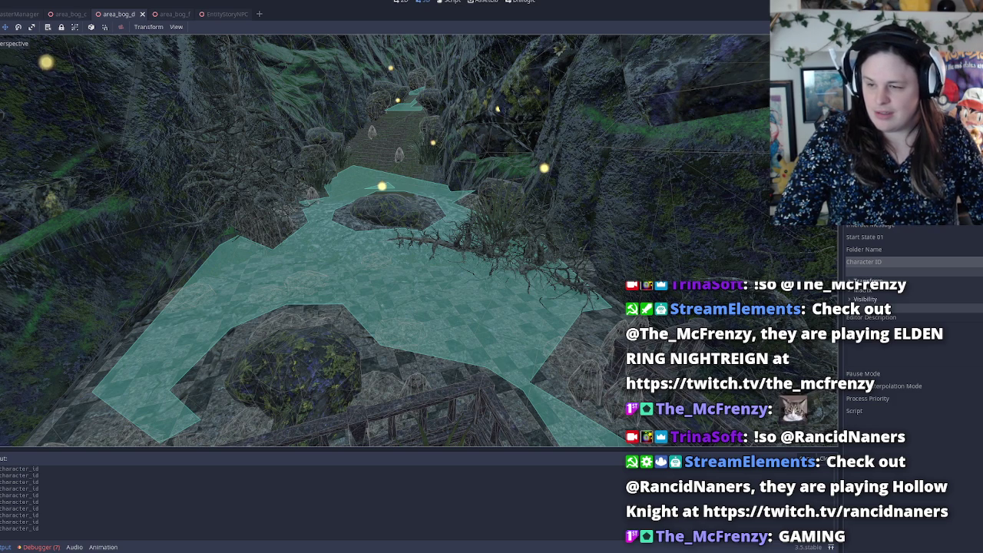
Place a story NPC instance on the swamp path, save the level, and select the NPC.
{"action": "mouse_move", "coordinate": [537, 231]}
{"action": "left_mouse_down"}
{"action": "mouse_move", "coordinate": [281, 283]}
{"action": "mouse_move", "coordinate": [241, 302]}
{"action": "left_mouse_up"}
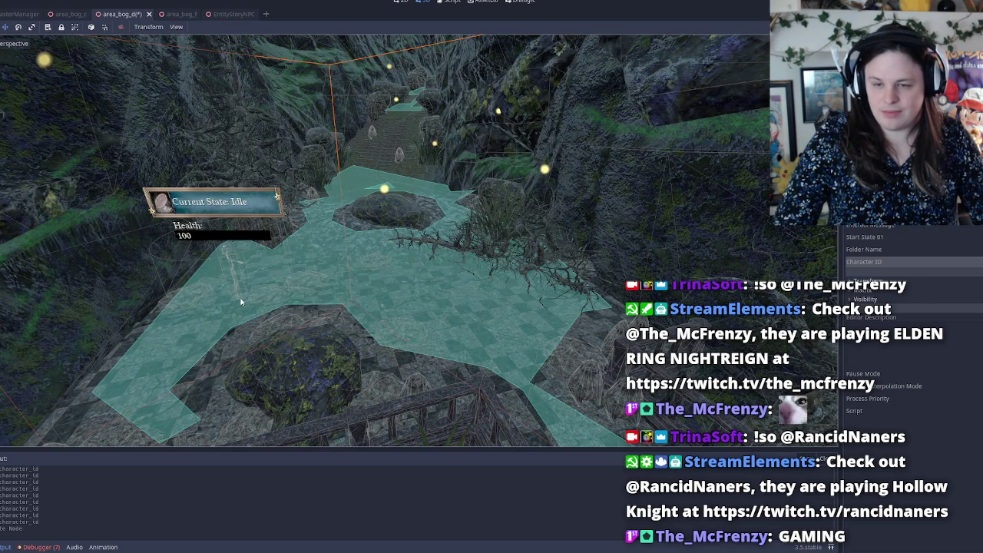
{"action": "key", "text": "ctrl+s"}
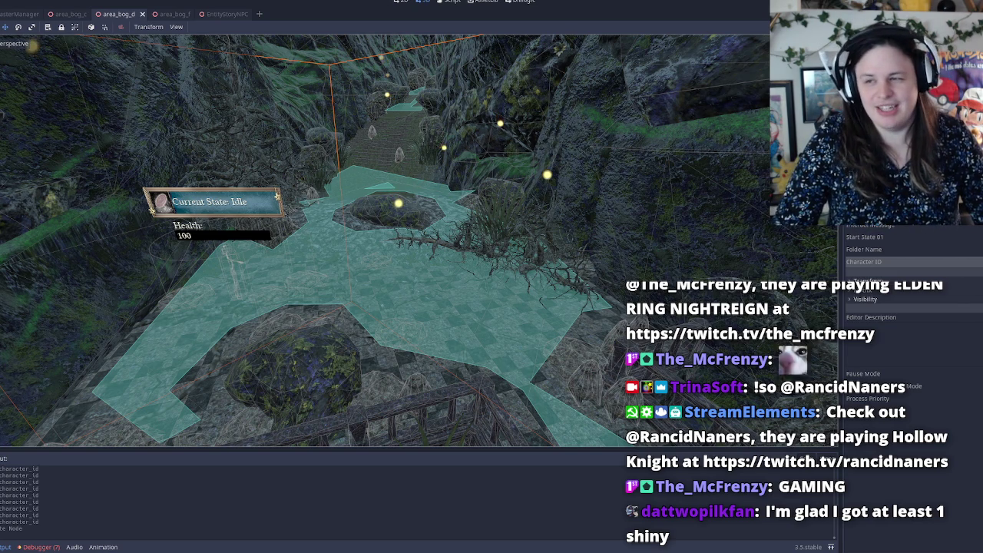
{"action": "left_click", "coordinate": [229, 254]}
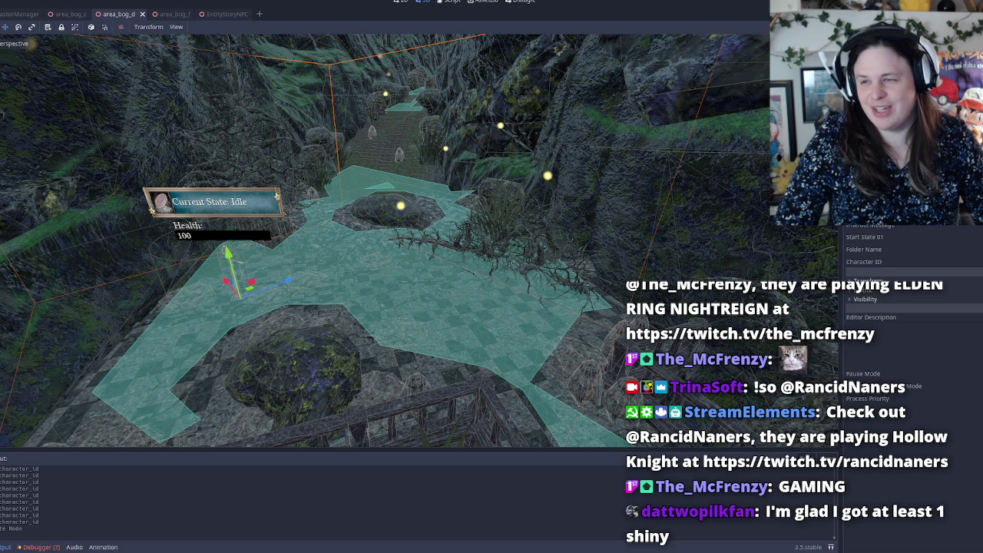
Delete the story NPC, undo to restore it, and save the bog level.
{"action": "key", "text": "Delete"}
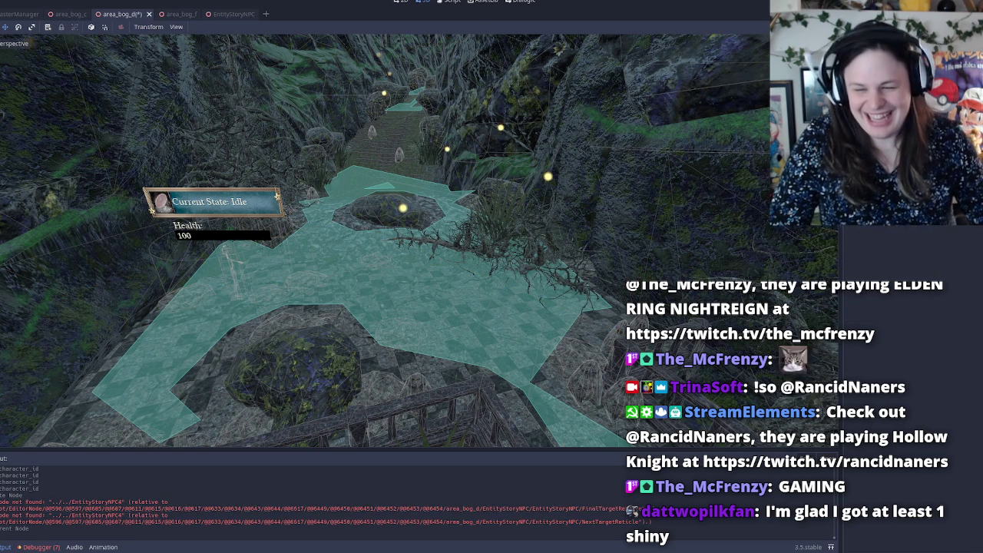
{"action": "key", "text": "ctrl+z"}
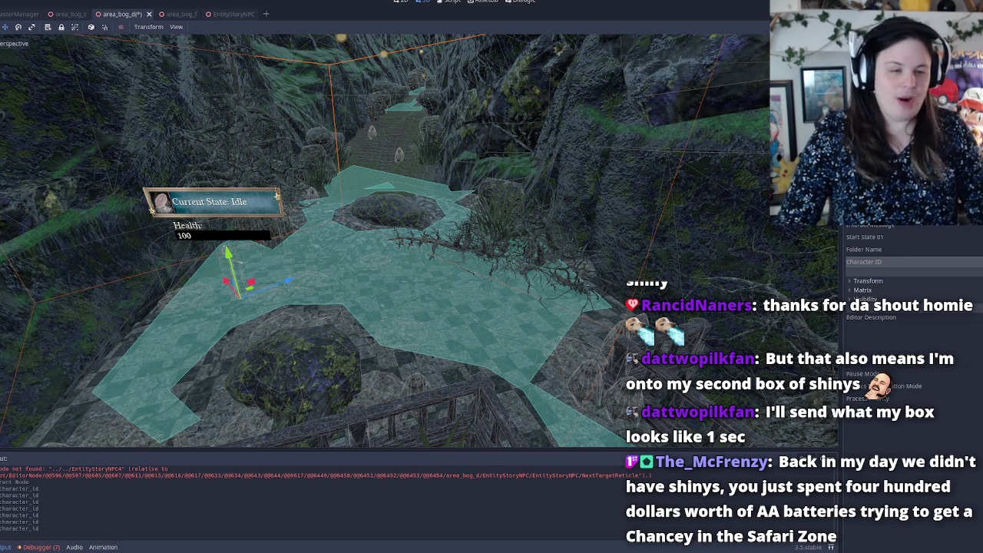
{"action": "key", "text": "ctrl+s"}
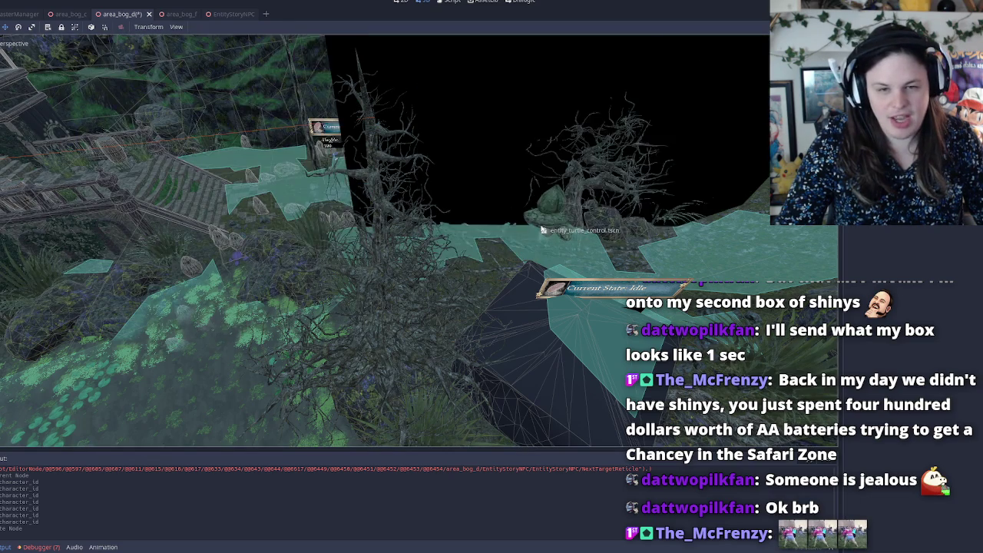
Drop entity_turtle_control.tscn into the bog level, save, and run the game with F5.
{"action": "mouse_move", "coordinate": [469, 264]}
{"action": "left_mouse_down"}
{"action": "mouse_move", "coordinate": [468, 175]}
{"action": "mouse_move", "coordinate": [411, 105]}
{"action": "mouse_move", "coordinate": [451, 193]}
{"action": "mouse_move", "coordinate": [458, 178]}
{"action": "left_mouse_up"}
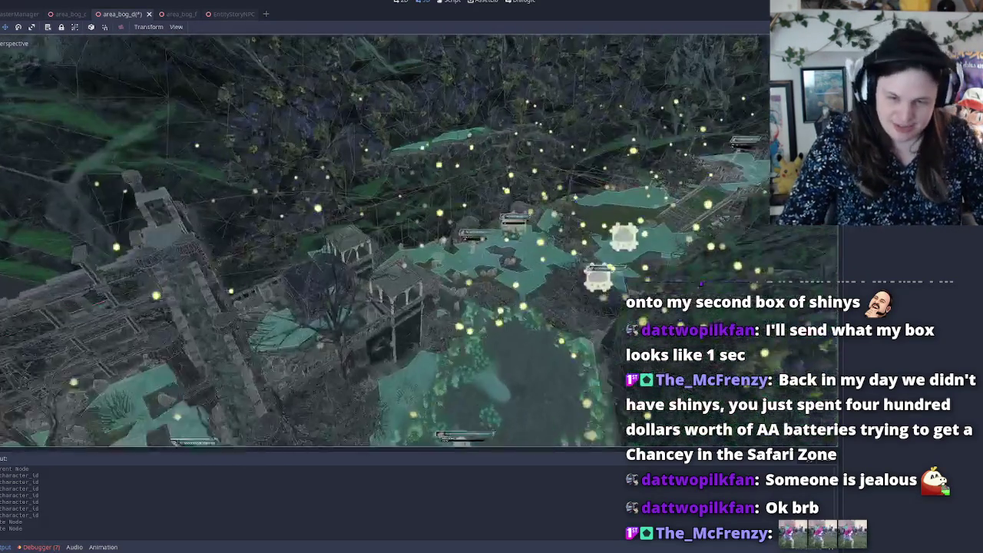
{"action": "key", "text": "ctrl+s"}
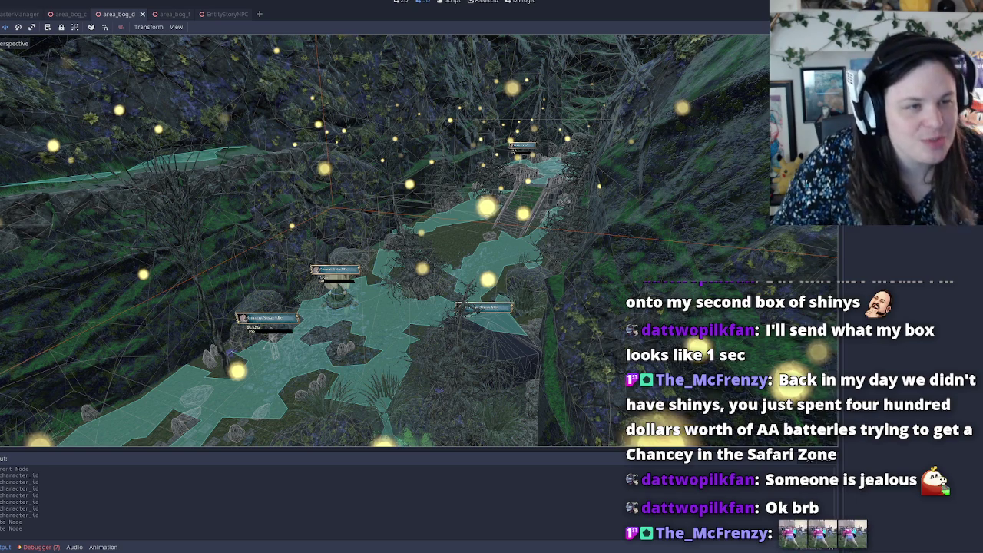
{"action": "key", "text": "F5"}
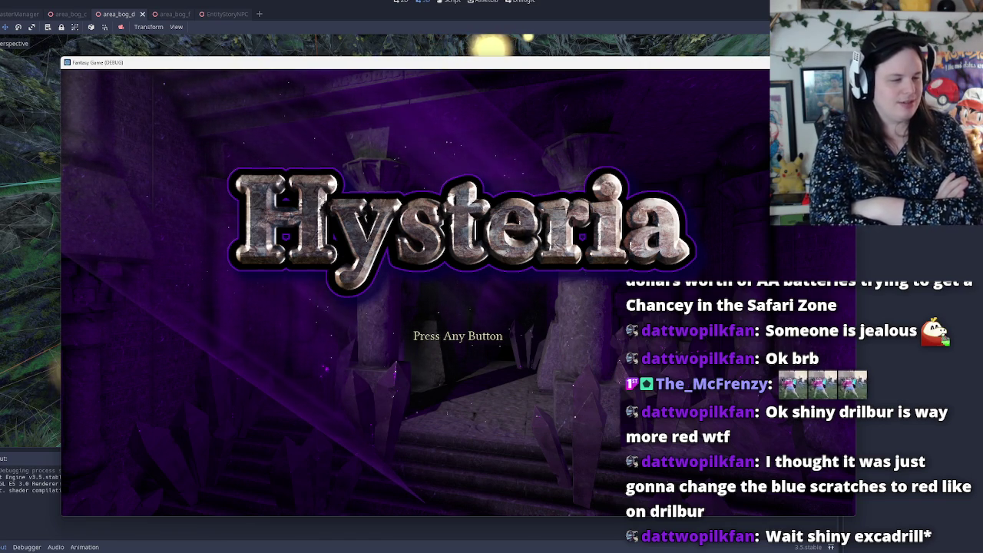
Get past the Press Any Button title screen and choose New Game.
{"action": "left_click", "coordinate": [163, 255]}
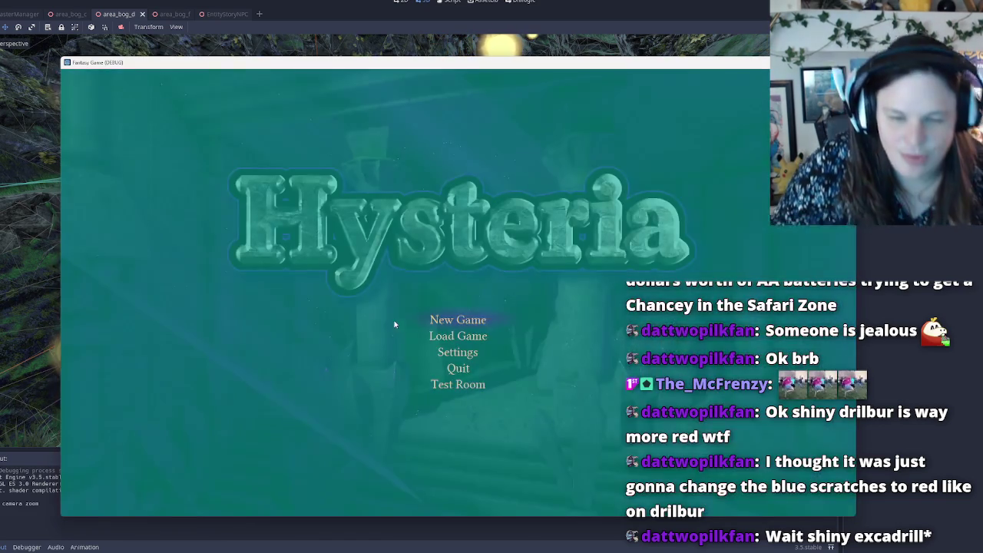
{"action": "left_click", "coordinate": [453, 319]}
{"action": "type", "text": "blasting through AAs"}
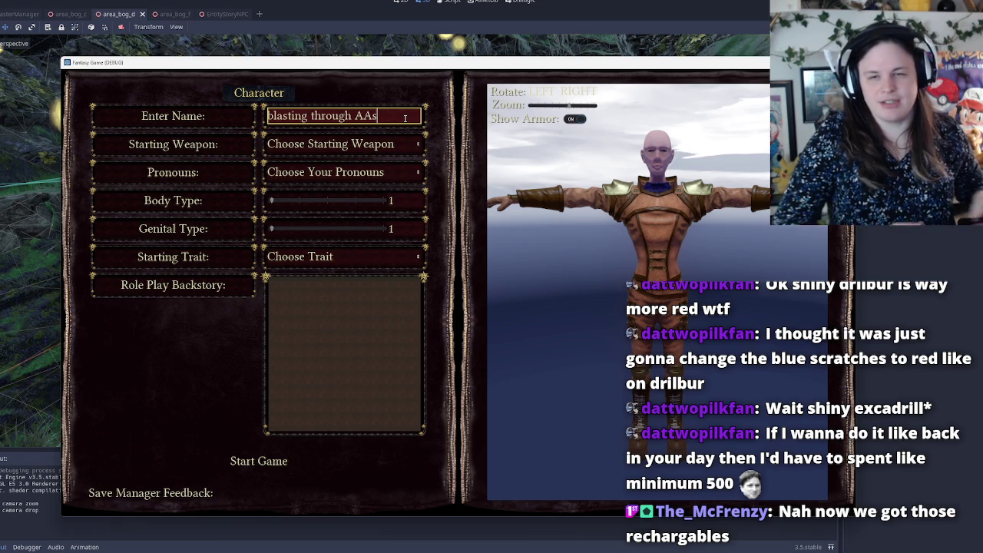
Choose Gnarled Staff as the starting weapon and She/Her pronouns, then start the game.
{"action": "key", "text": "Return"}
{"action": "key", "text": "Down"}
{"action": "key", "text": "Down"}
{"action": "key", "text": "Return"}
{"action": "key", "text": "Return"}
{"action": "key", "text": "Down"}
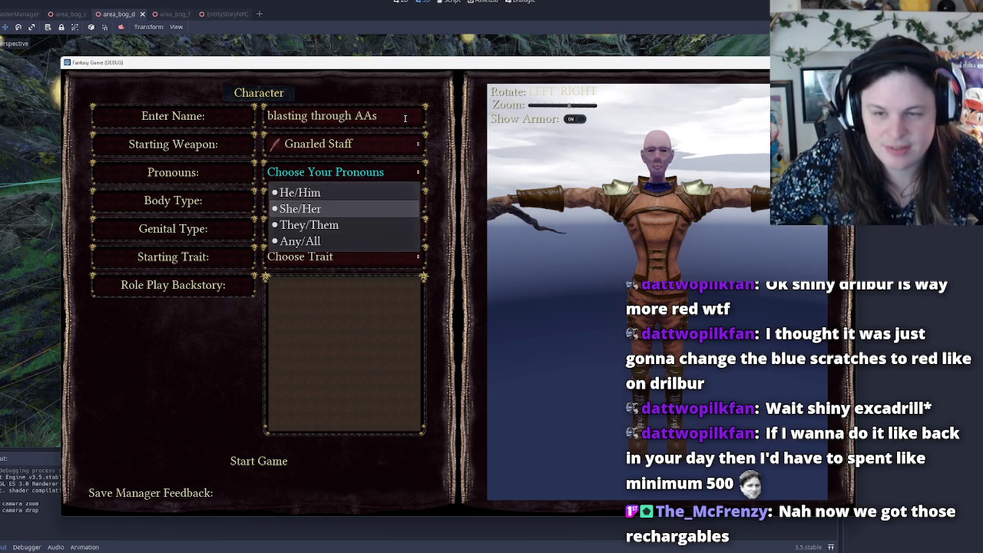
{"action": "key", "text": "Return"}
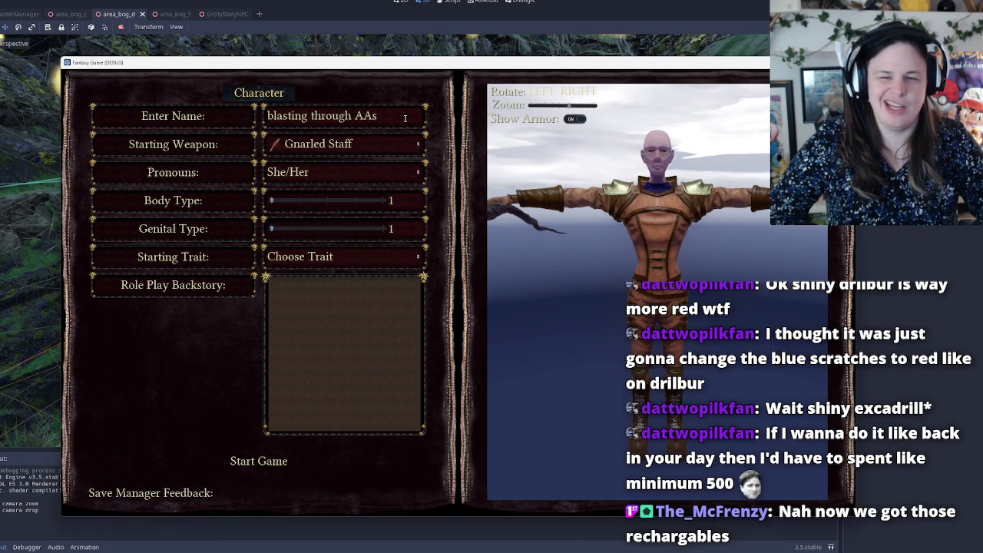
{"action": "key", "text": "Return"}
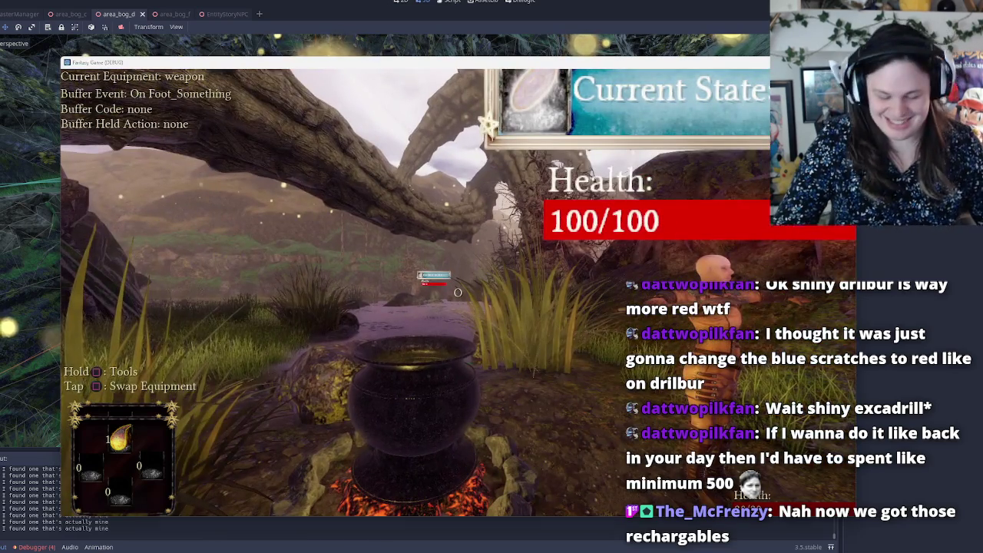
Press F8 while the test game loads into the bog level near the cauldron.
{"action": "key", "text": "F8"}
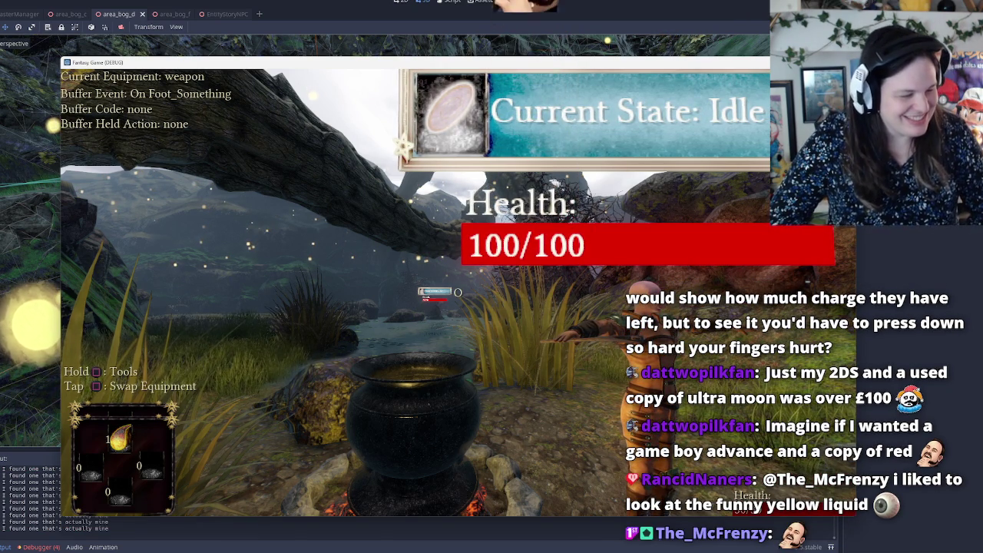
Pause the game, open the Inventory, and equip the Poison Potion into the vial belt.
{"action": "key", "text": "Escape"}
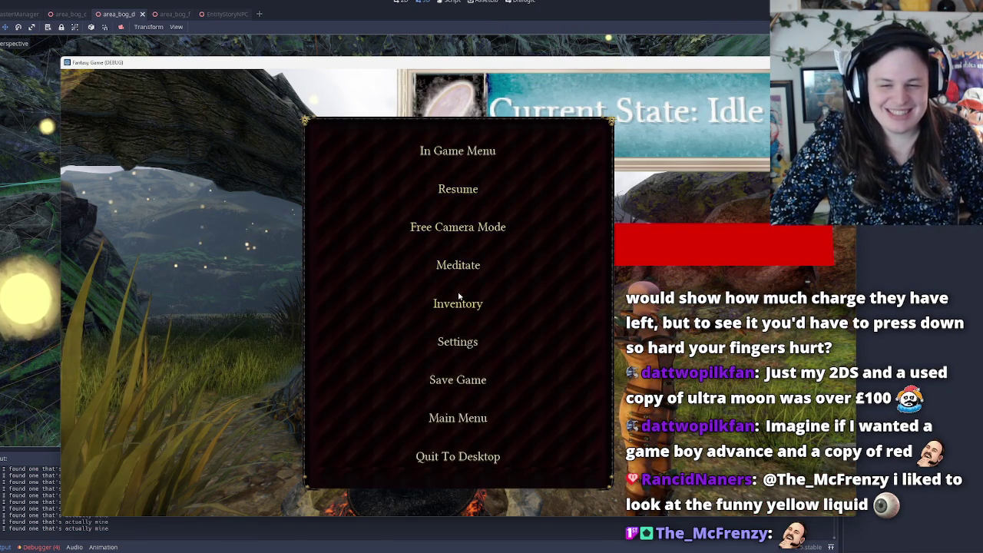
{"action": "left_click", "coordinate": [458, 295]}
{"action": "key", "text": "Right"}
{"action": "key", "text": "Right"}
{"action": "key", "text": "Right"}
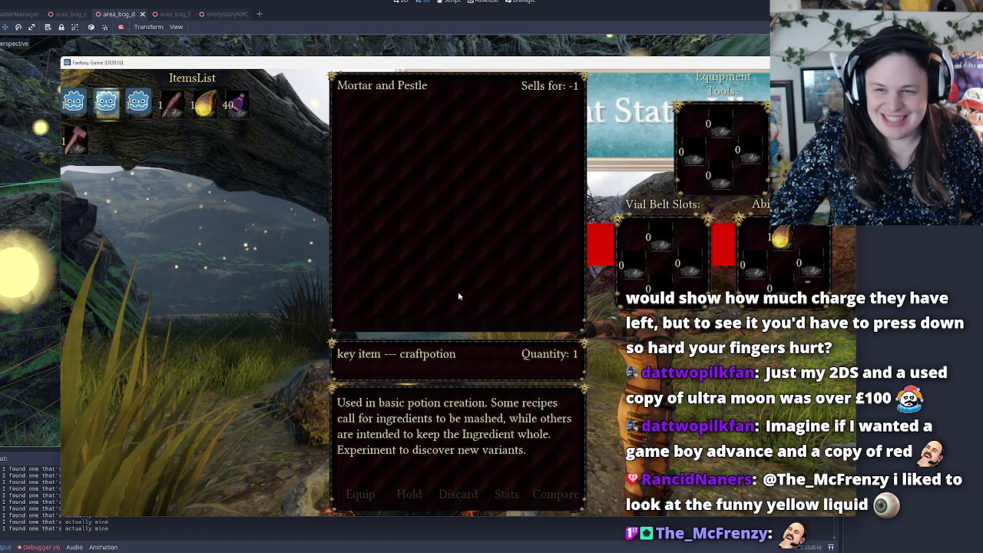
{"action": "key", "text": "Return"}
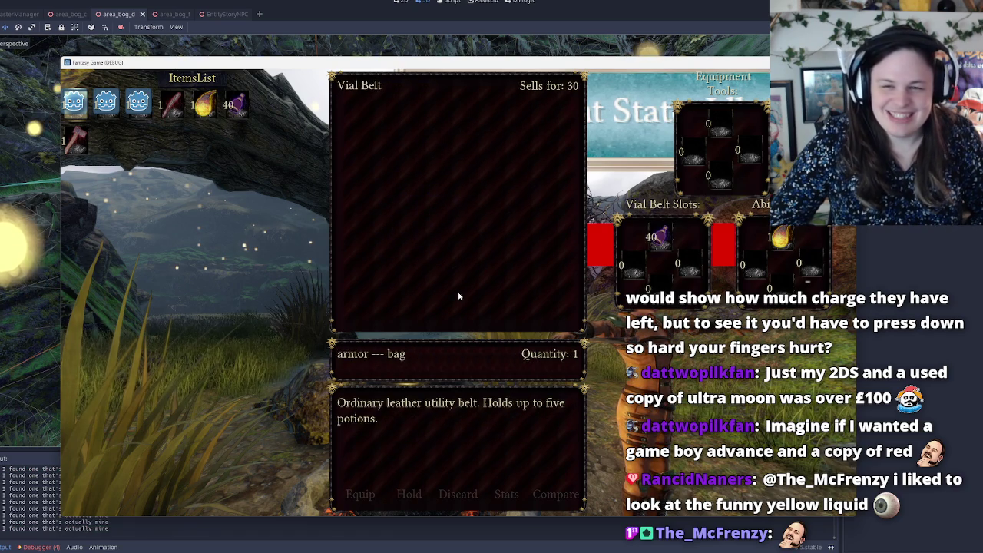
Equip the Woodswoman's Axe as a tool, return to play, and swap equipment to potions.
{"action": "key", "text": "Down"}
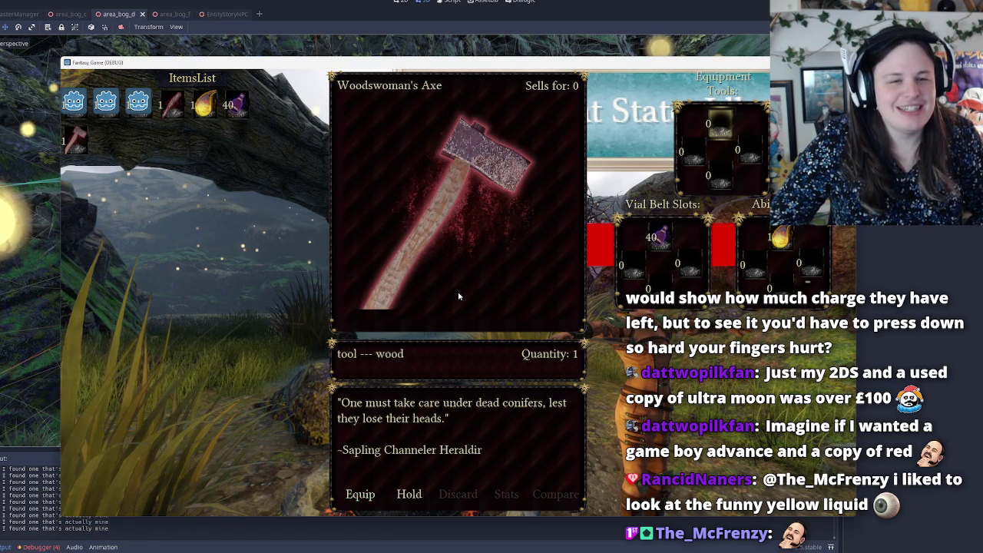
{"action": "key", "text": "Return"}
{"action": "key", "text": "Escape"}
{"action": "key", "text": "Escape"}
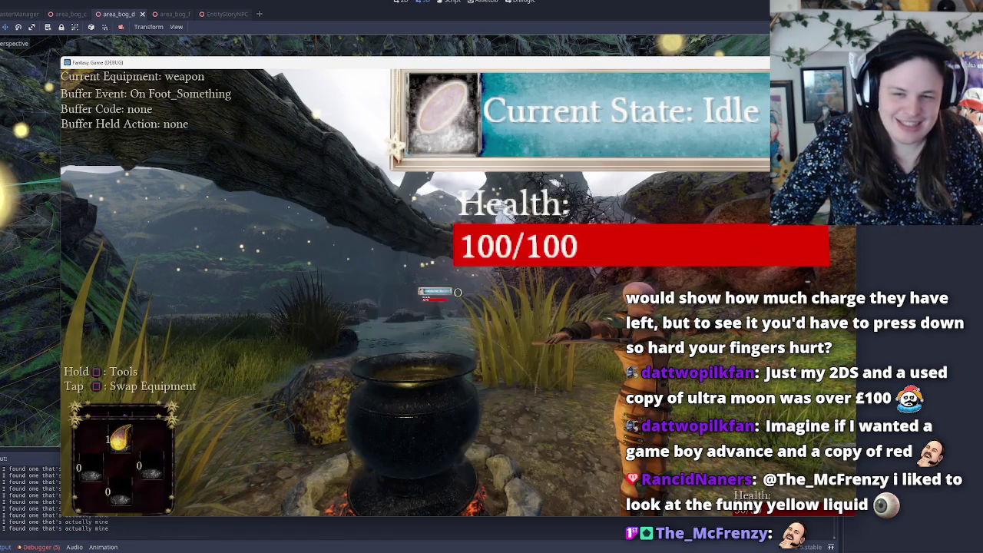
{"action": "key", "text": "q"}
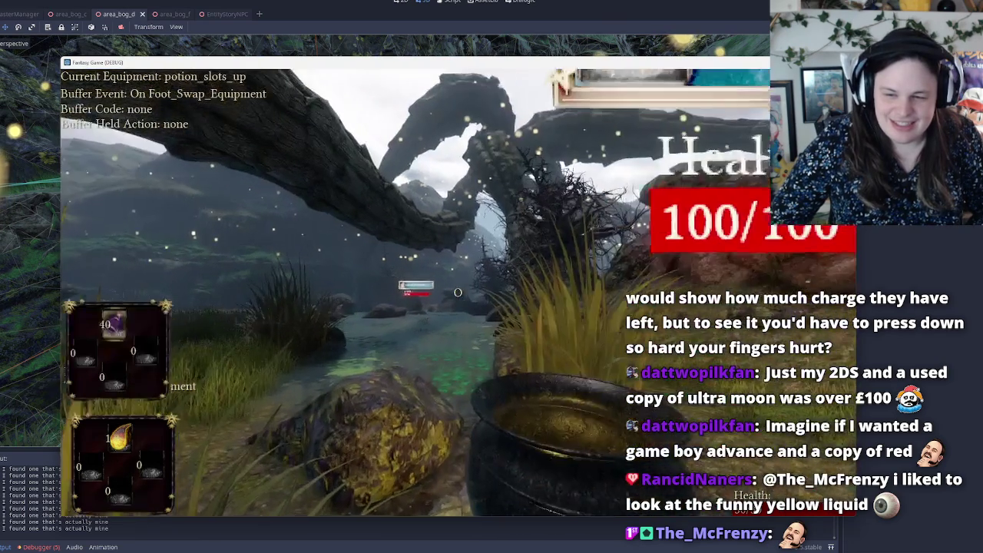
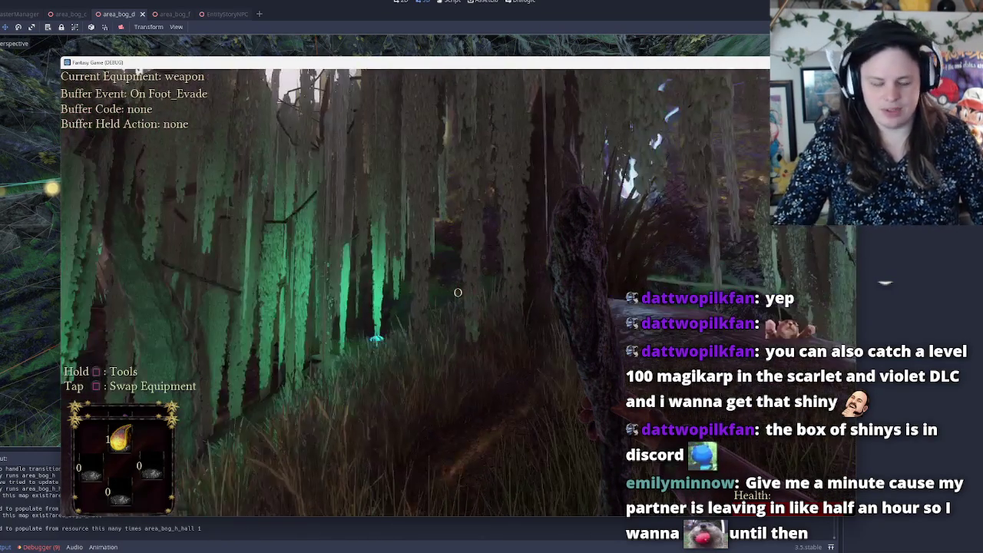
Glance at the window switcher, then give focus back to the running game window.
{"action": "key", "text": "alt+Tab"}
{"action": "key", "text": "alt+Tab"}
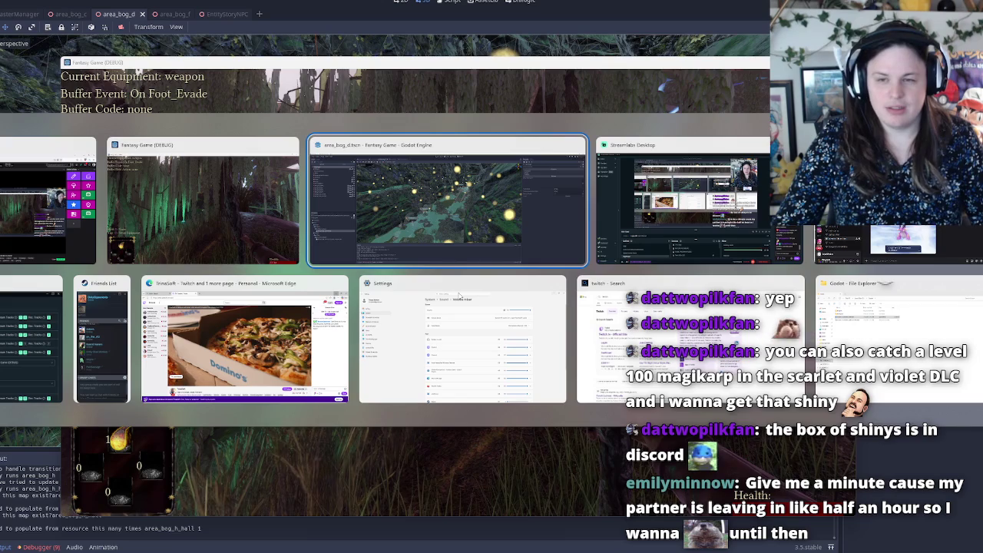
{"action": "key", "text": "Escape"}
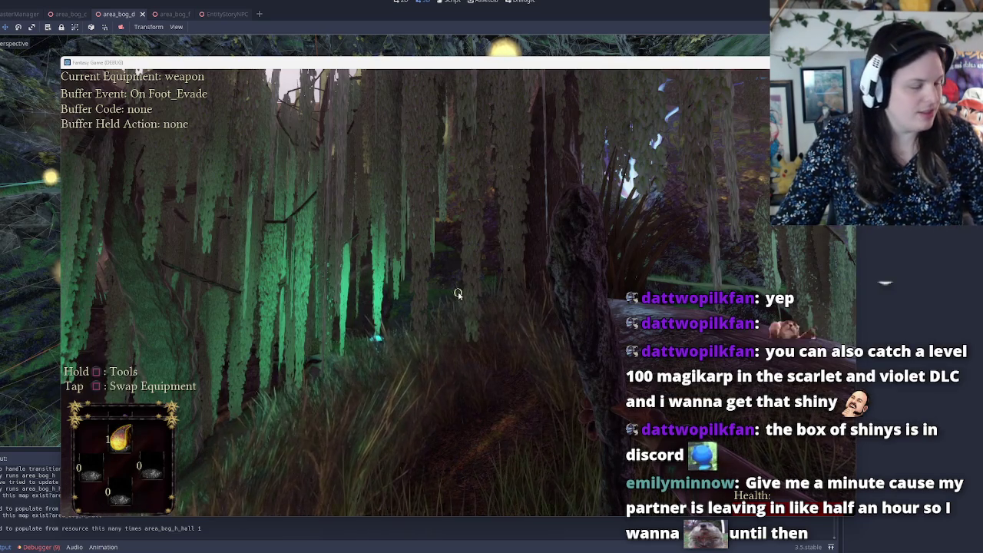
{"action": "mouse_move", "coordinate": [584, 548]}
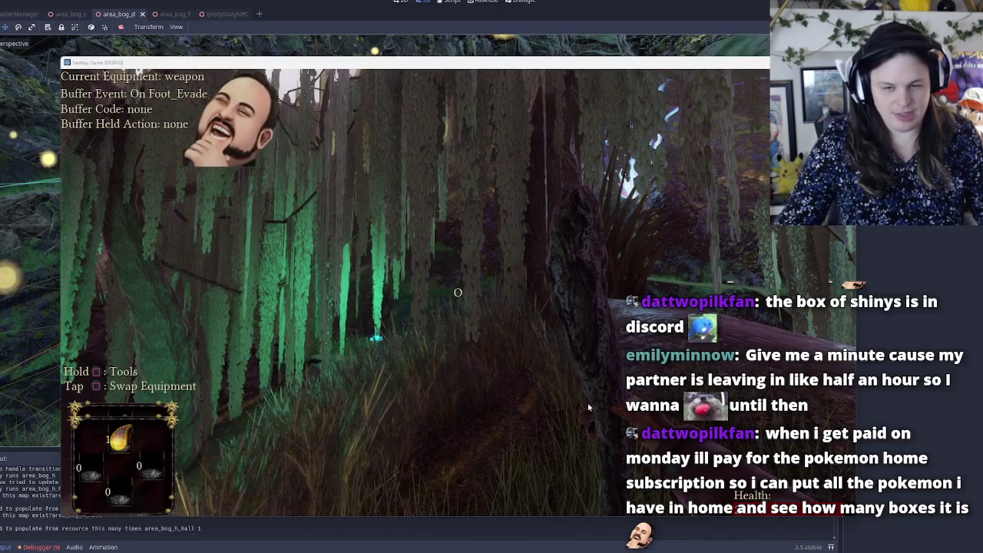
{"action": "left_click", "coordinate": [587, 403]}
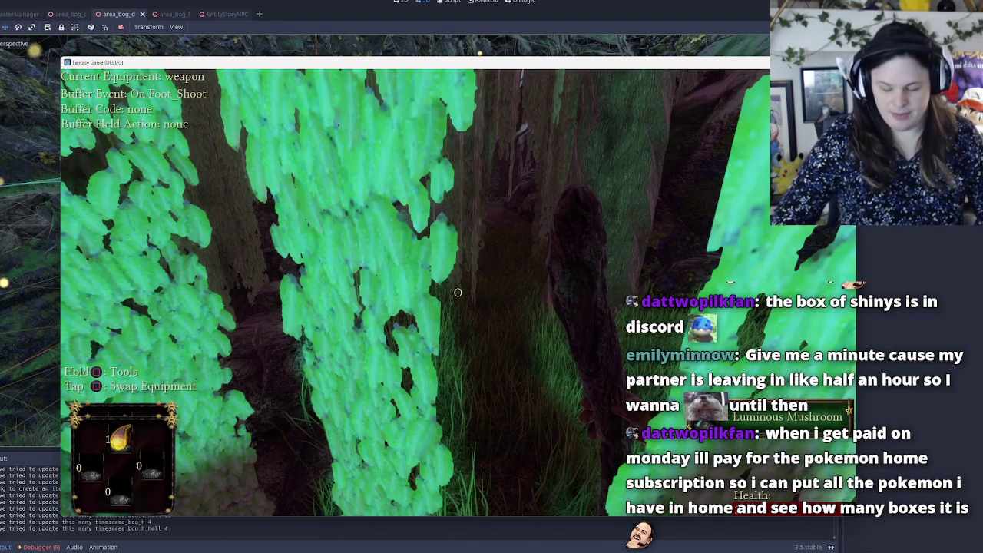
In Discord, enlarge the posted shiny Pokémon screenshots and advance to the next one.
{"action": "key", "text": "alt+Tab"}
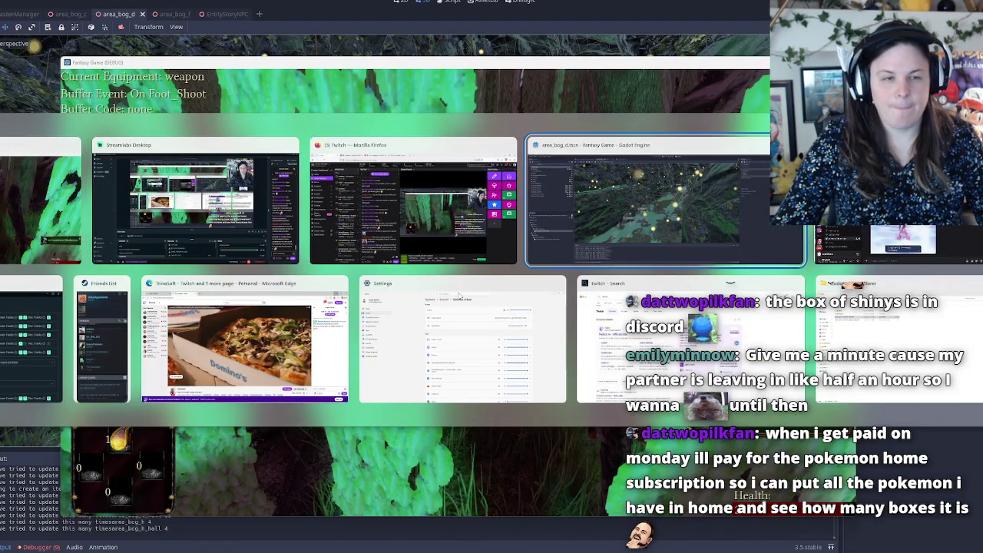
{"action": "key", "text": "Escape"}
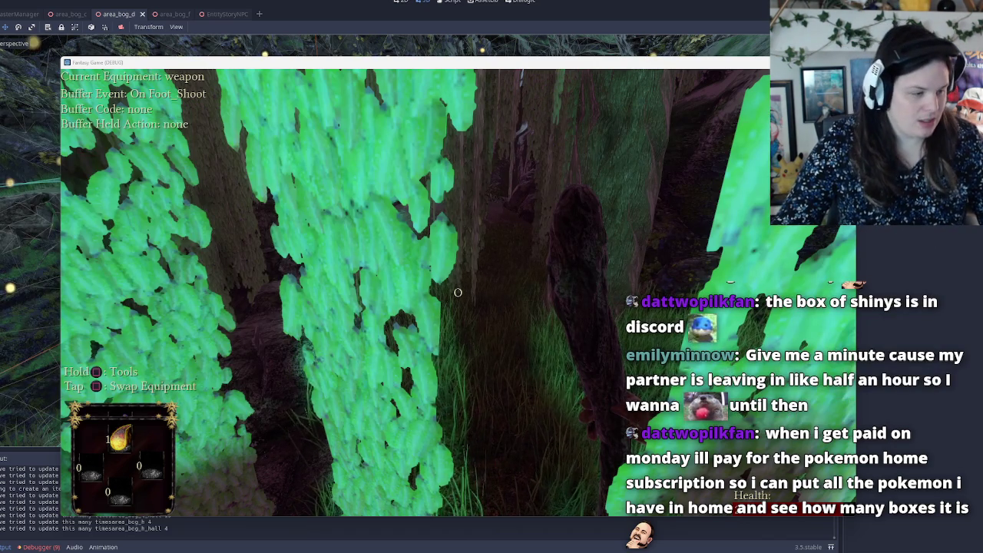
{"action": "key", "text": "alt+Tab"}
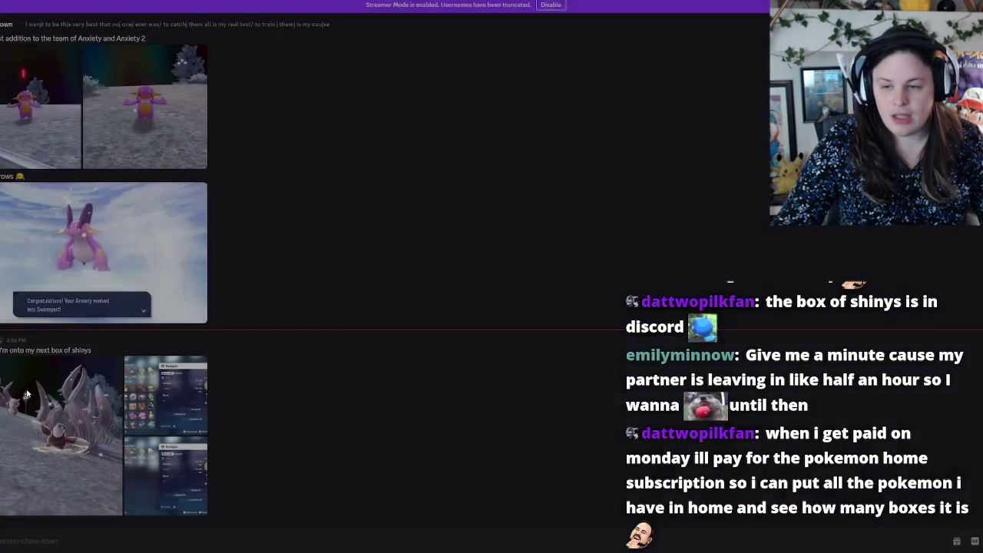
{"action": "left_click", "coordinate": [27, 395]}
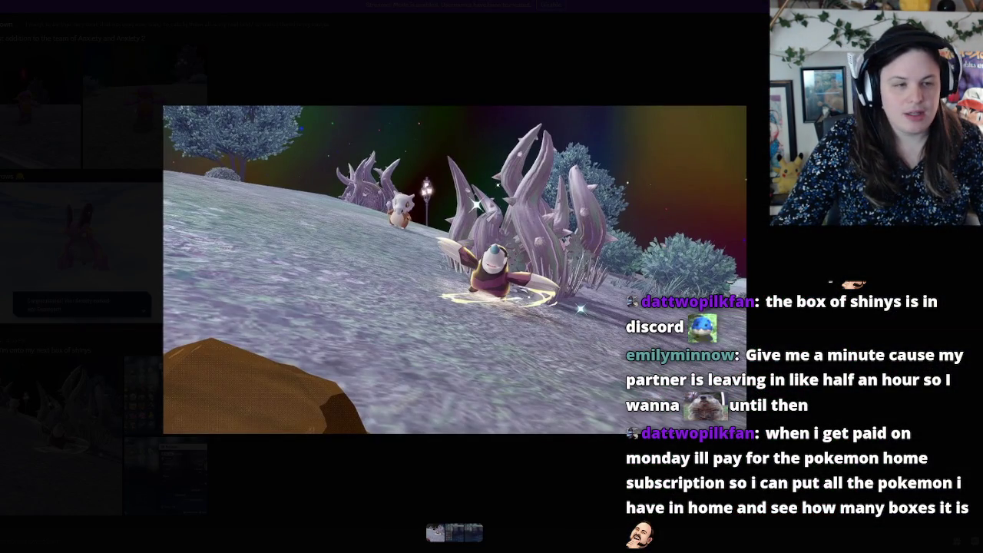
{"action": "key", "text": "Right"}
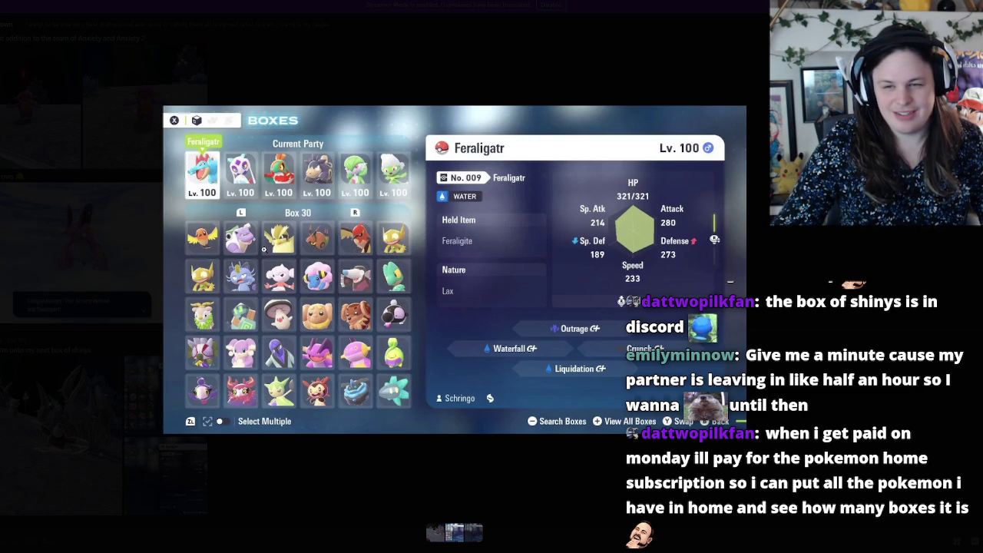
Zoom in and out on the Boxes screenshot, then pan to the Box 30 grid.
{"action": "left_click", "coordinate": [253, 248]}
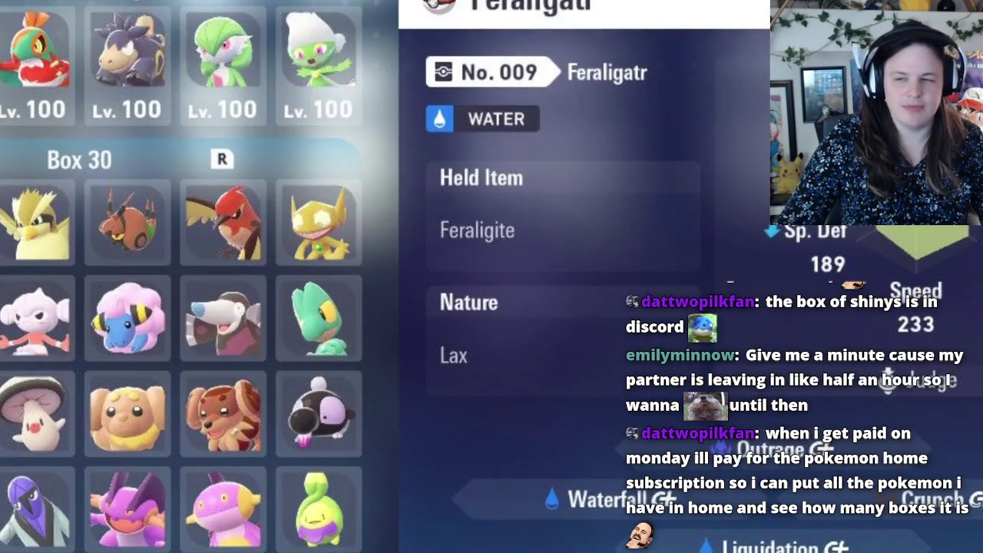
{"action": "left_click", "coordinate": [76, 252]}
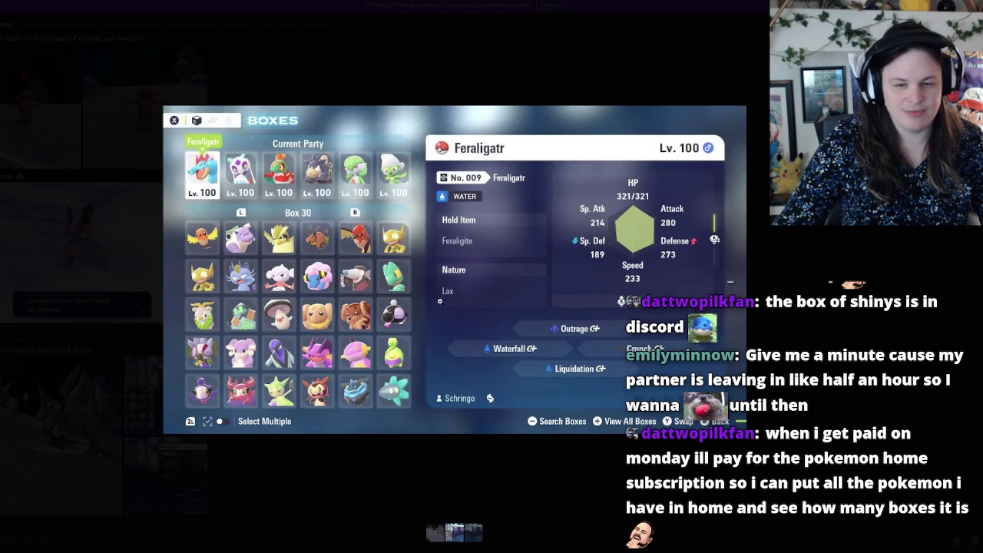
{"action": "left_click", "coordinate": [430, 306]}
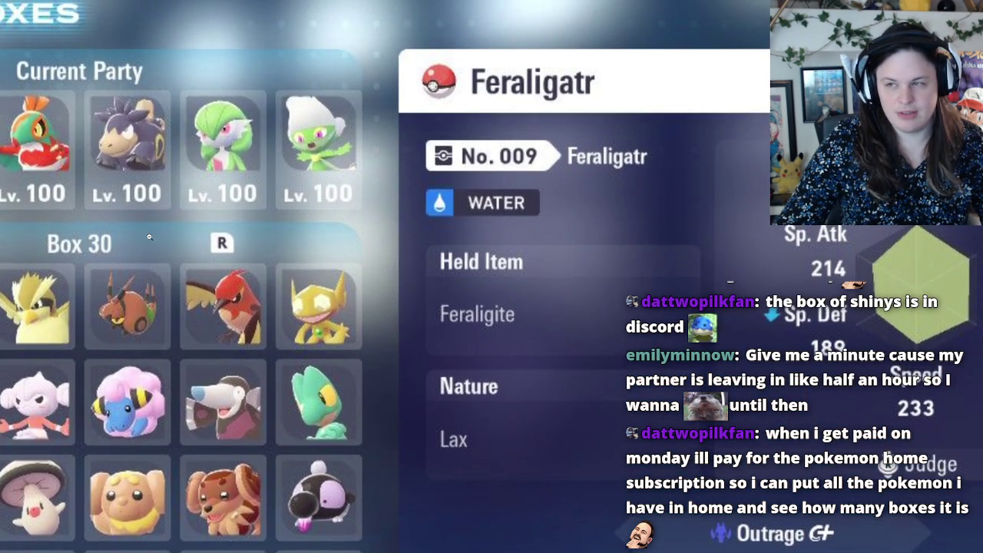
{"action": "left_click", "coordinate": [653, 389]}
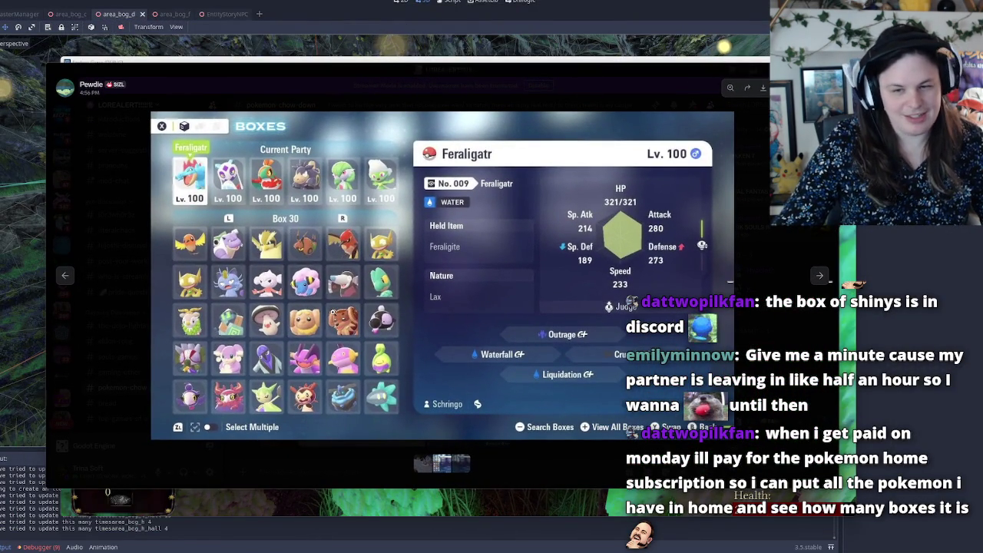
{"action": "left_click", "coordinate": [389, 347]}
{"action": "left_click_drag", "start_coordinate": [390, 348], "coordinate": [591, 365]}
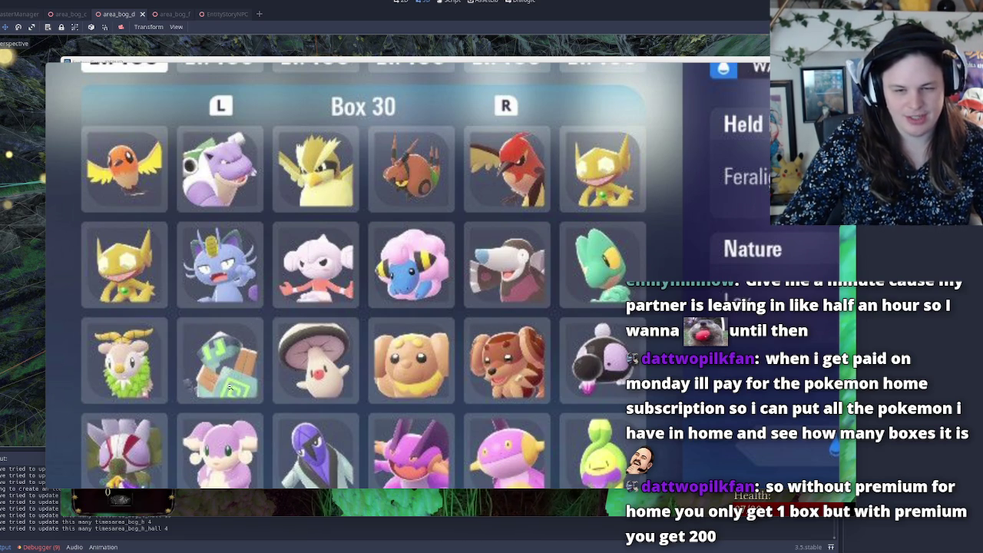
Close the enlarged screenshot viewer and return to the running game.
{"action": "scroll", "coordinate": [398, 431], "scroll_direction": "down", "scroll_amount": 3}
{"action": "scroll", "coordinate": [372, 427], "scroll_direction": "down", "scroll_amount": 1}
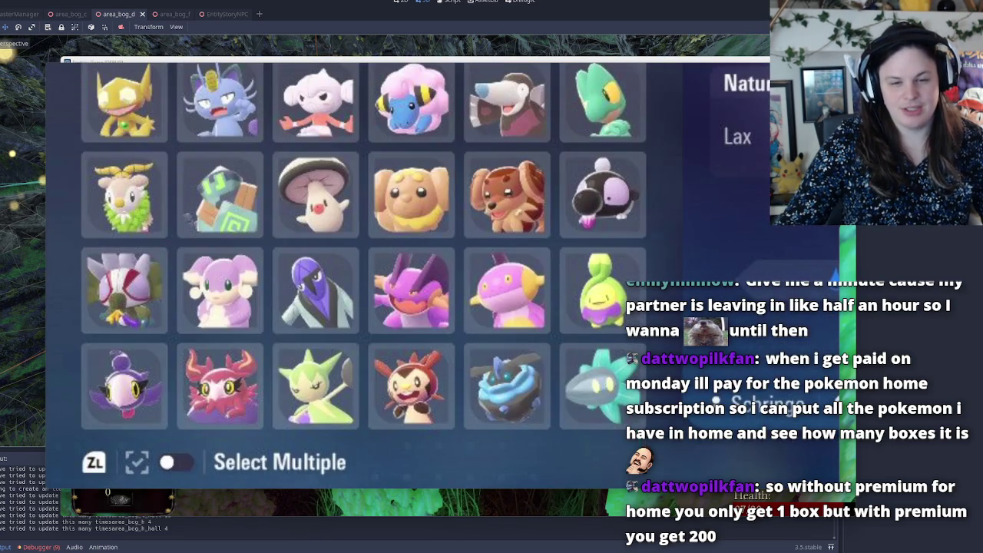
{"action": "scroll", "coordinate": [638, 396], "scroll_direction": "up", "scroll_amount": 3}
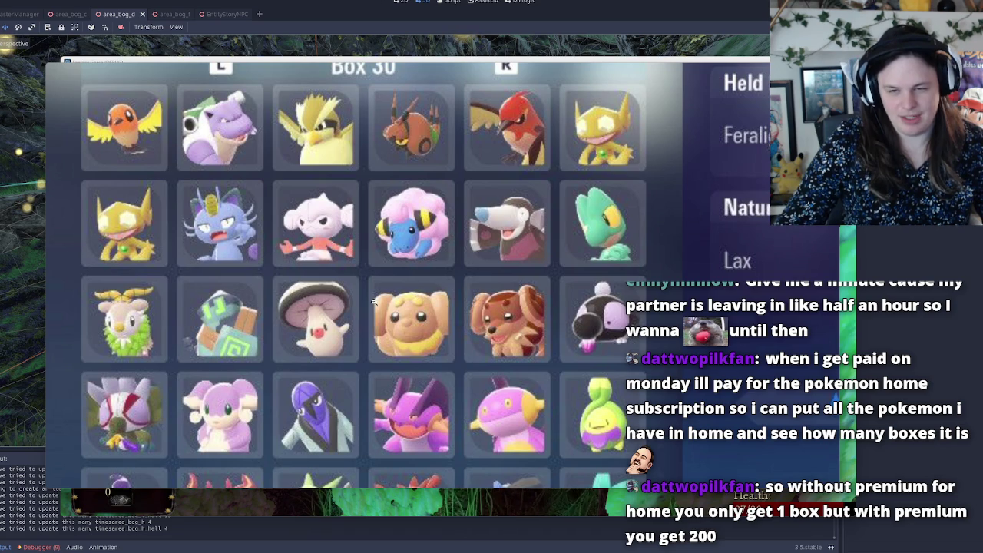
{"action": "scroll", "coordinate": [391, 187], "scroll_direction": "up", "scroll_amount": 5}
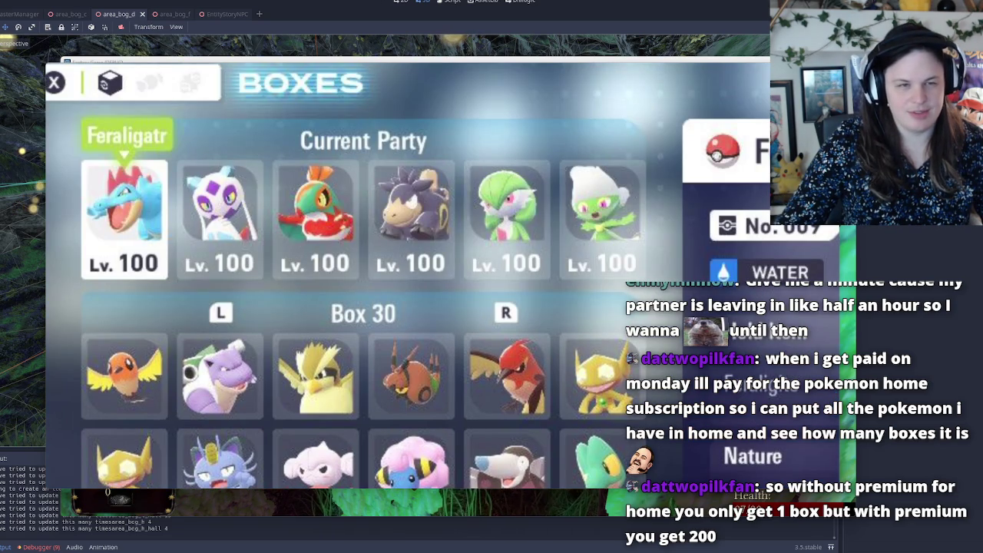
{"action": "left_click", "coordinate": [762, 176]}
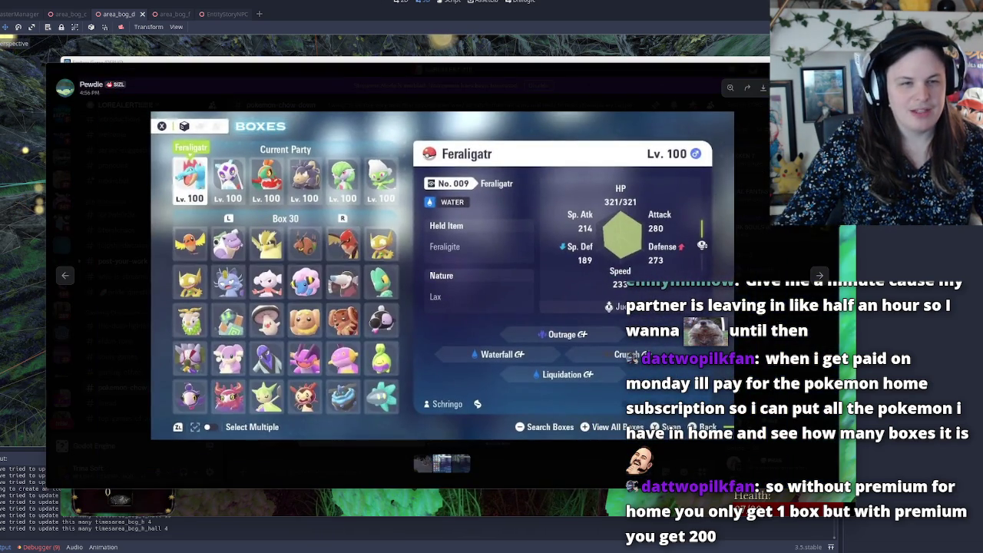
{"action": "key", "text": "Escape"}
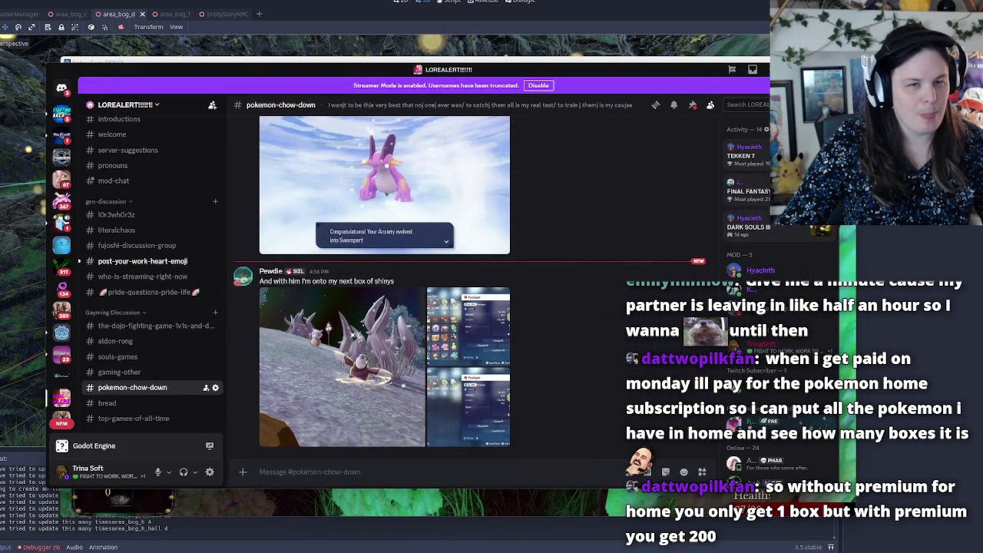
{"action": "key", "text": "alt+Tab"}
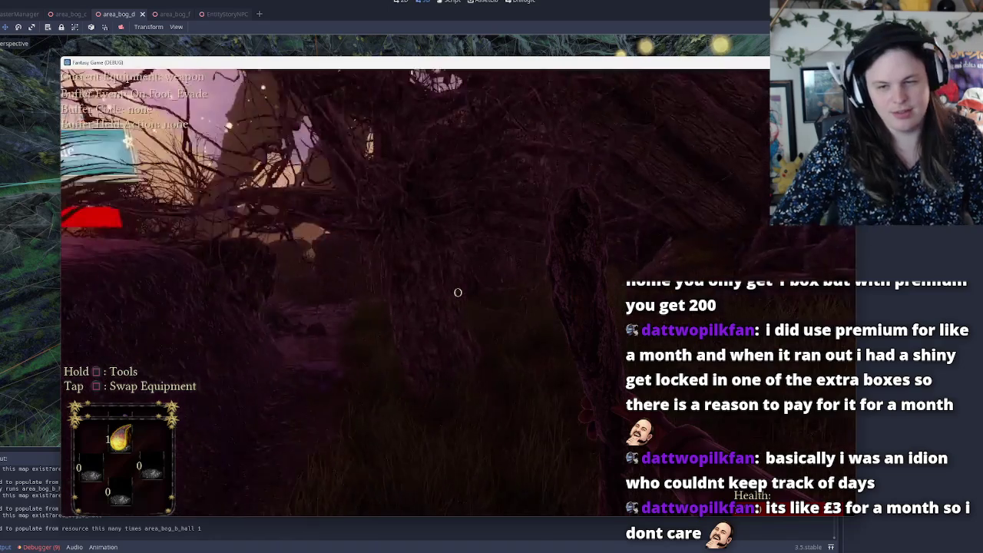
Cycle the equipment from weapon to potions and then to tools.
{"action": "key", "text": "q"}
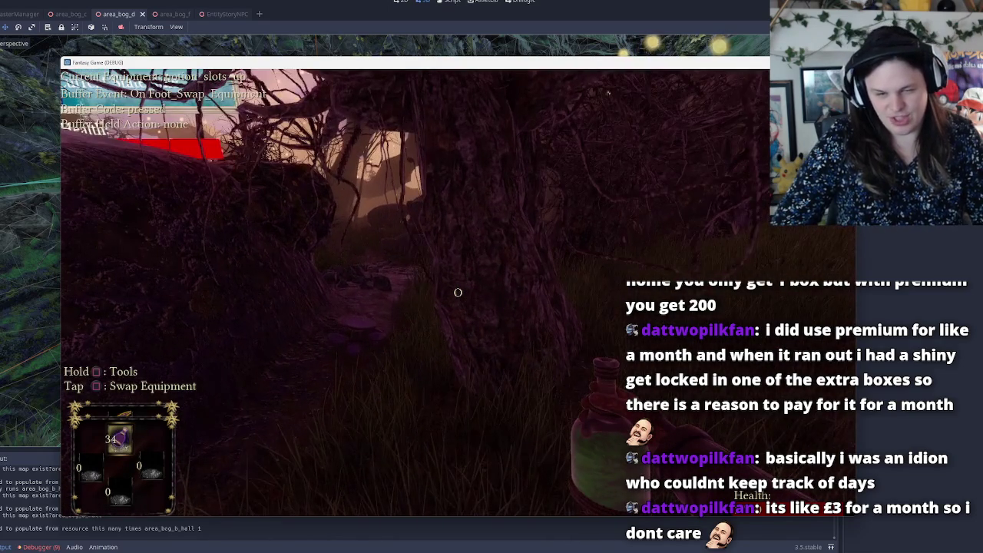
{"action": "key", "text": "q"}
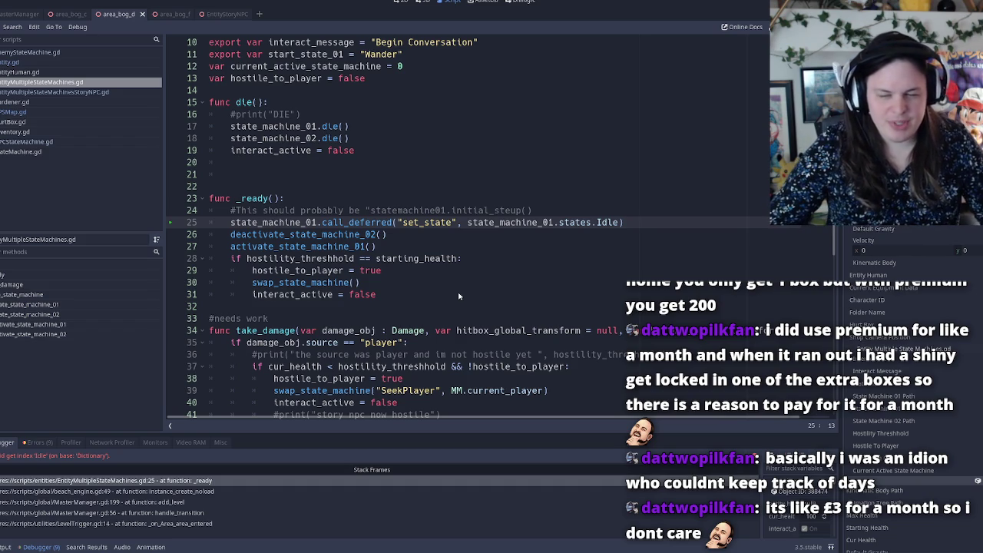
{"action": "scroll", "coordinate": [459, 296], "scroll_direction": "up", "scroll_amount": 3}
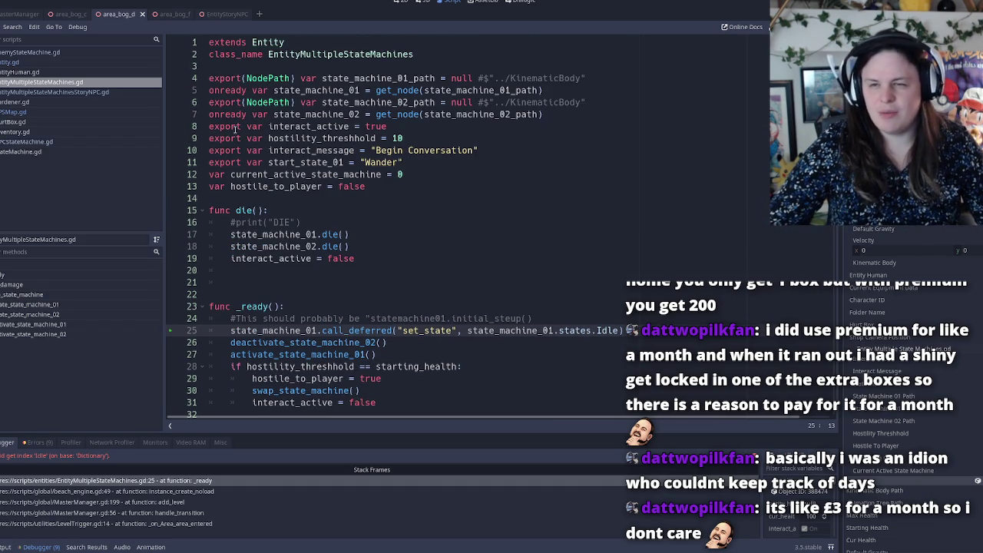
{"action": "left_click", "coordinate": [361, 330]}
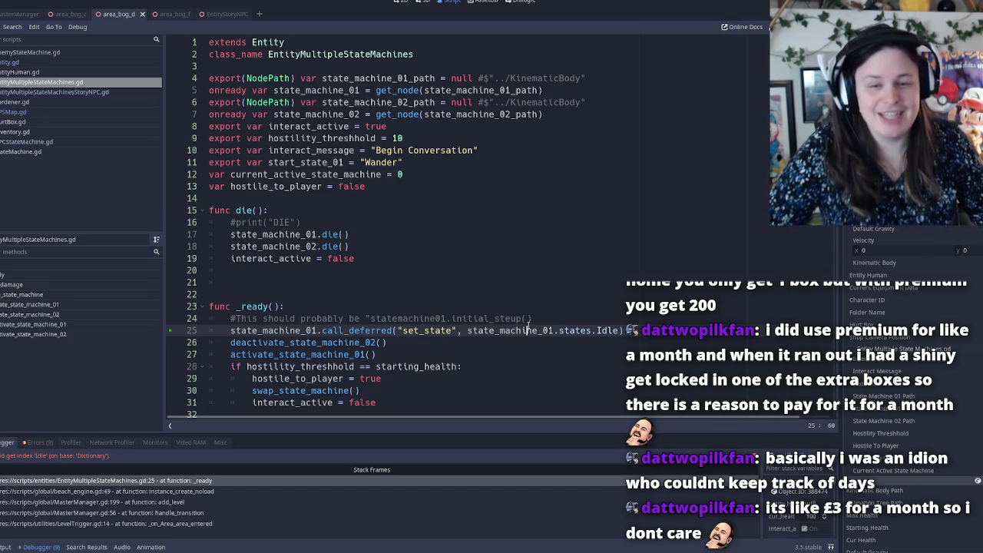
{"action": "left_click", "coordinate": [555, 330]}
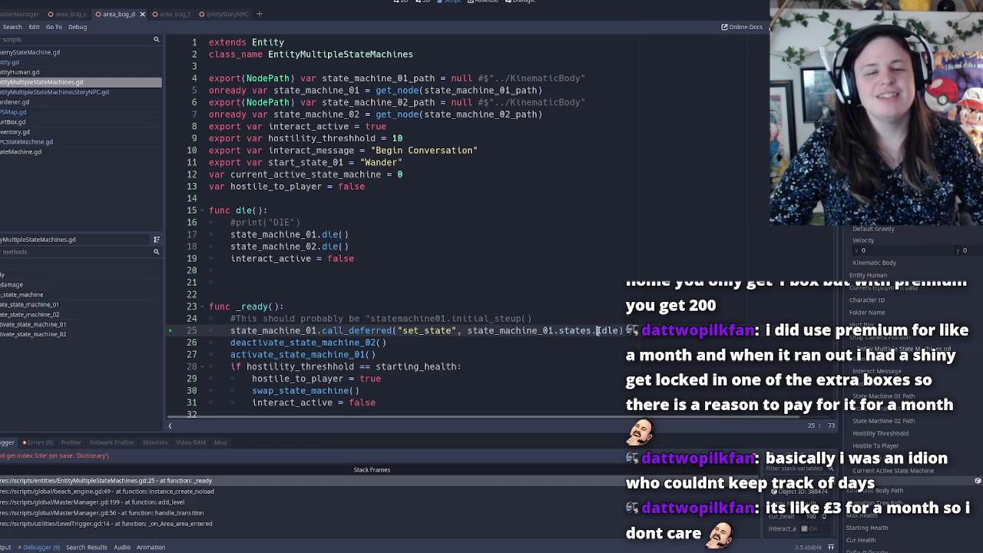
{"action": "double_click", "coordinate": [574, 330]}
{"action": "double_click", "coordinate": [516, 331]}
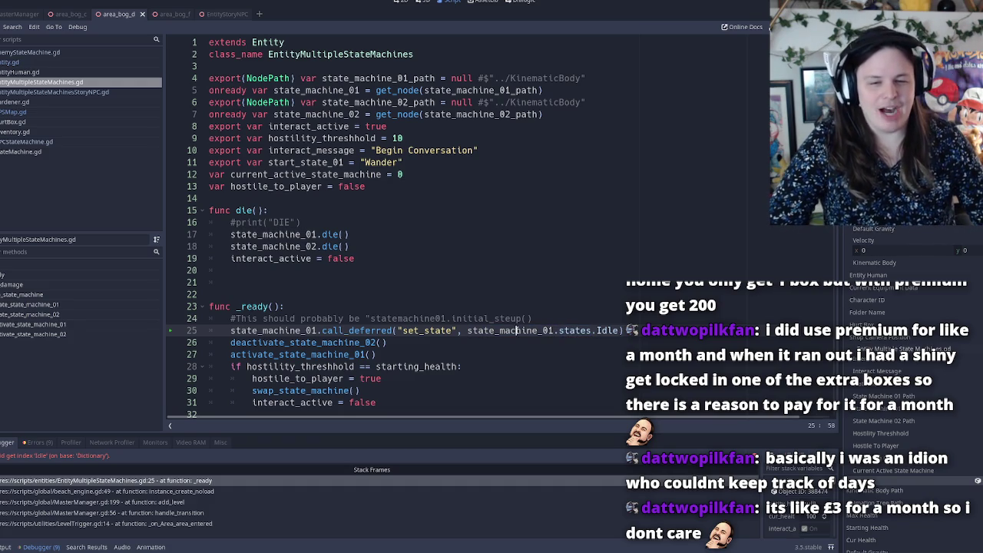
{"action": "double_click", "coordinate": [575, 331]}
{"action": "triple_click", "coordinate": [517, 330]}
{"action": "double_click", "coordinate": [517, 331]}
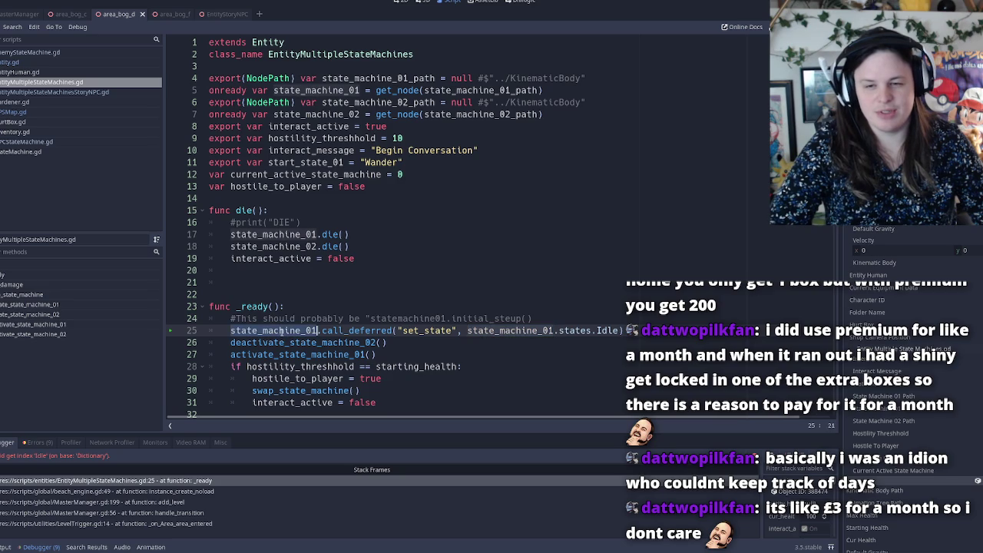
{"action": "left_click", "coordinate": [406, 331]}
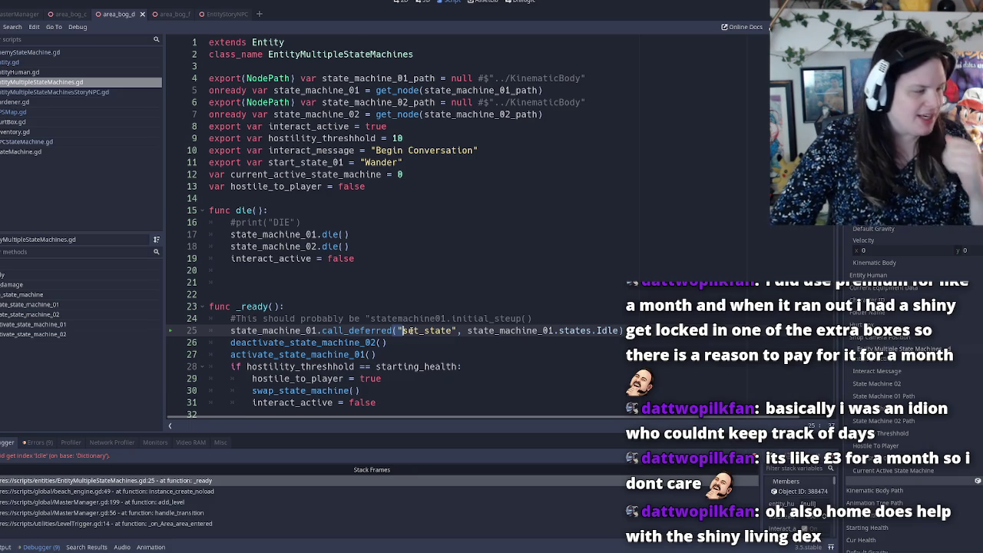
{"action": "double_click", "coordinate": [418, 331]}
{"action": "double_click", "coordinate": [514, 331]}
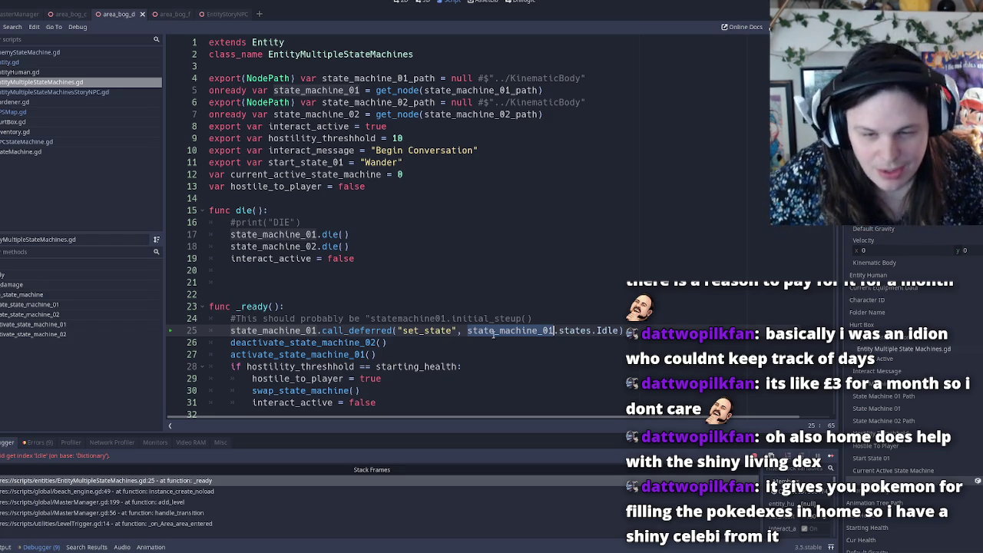
Insert a new line 25 beginning with 'if' below the comment.
{"action": "left_click", "coordinate": [538, 318]}
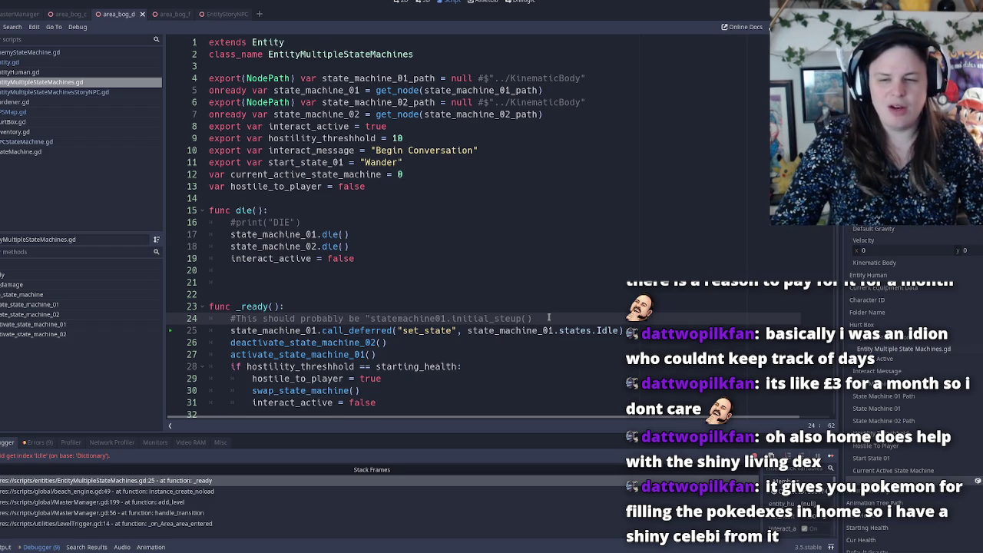
{"action": "key", "text": "Return"}
{"action": "type", "text": "if"}
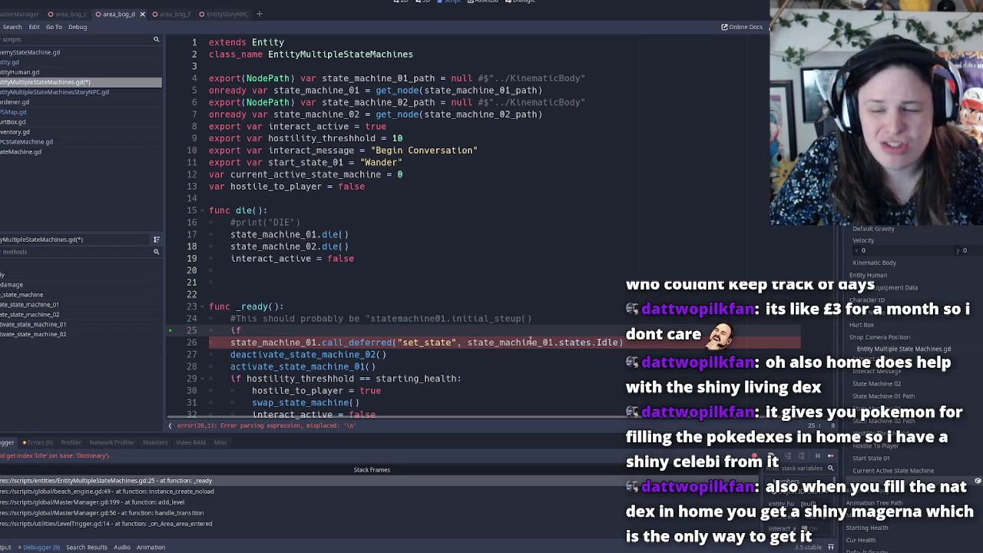
{"action": "left_click", "coordinate": [469, 343]}
{"action": "double_click", "coordinate": [472, 343]}
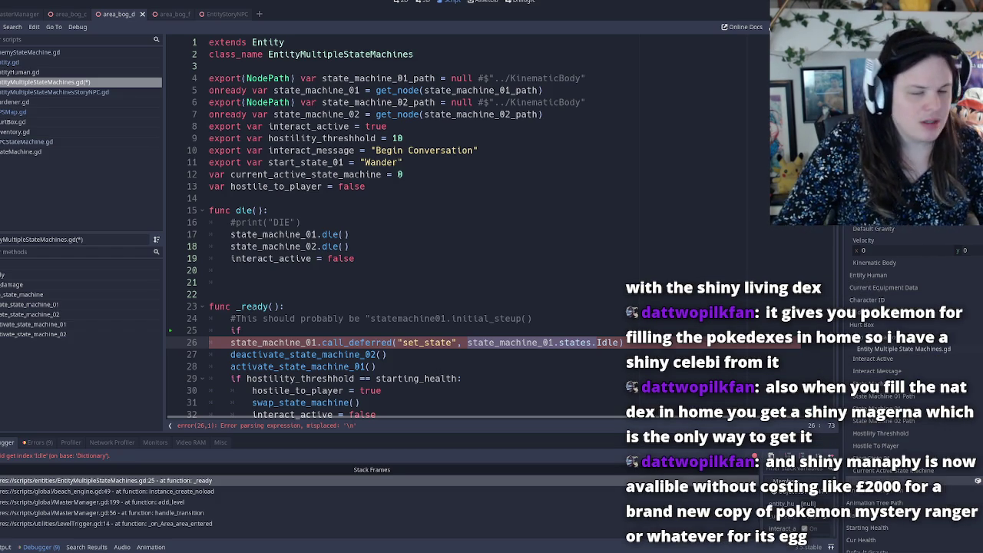
Paste the state_machine_01.states reference from line 26 after 'if' and add .values.
{"action": "left_click", "coordinate": [367, 332]}
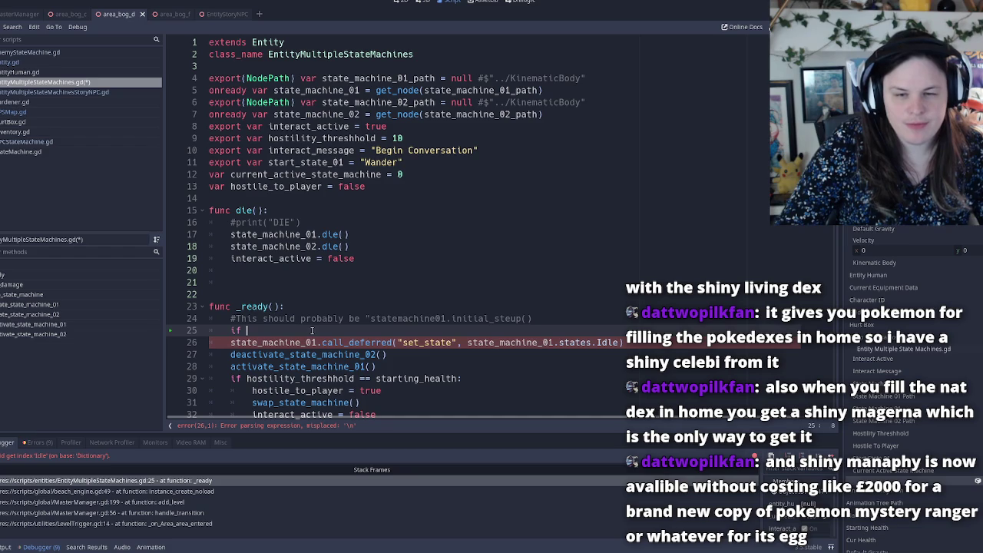
{"action": "left_click_drag", "start_coordinate": [467, 343], "coordinate": [597, 343]}
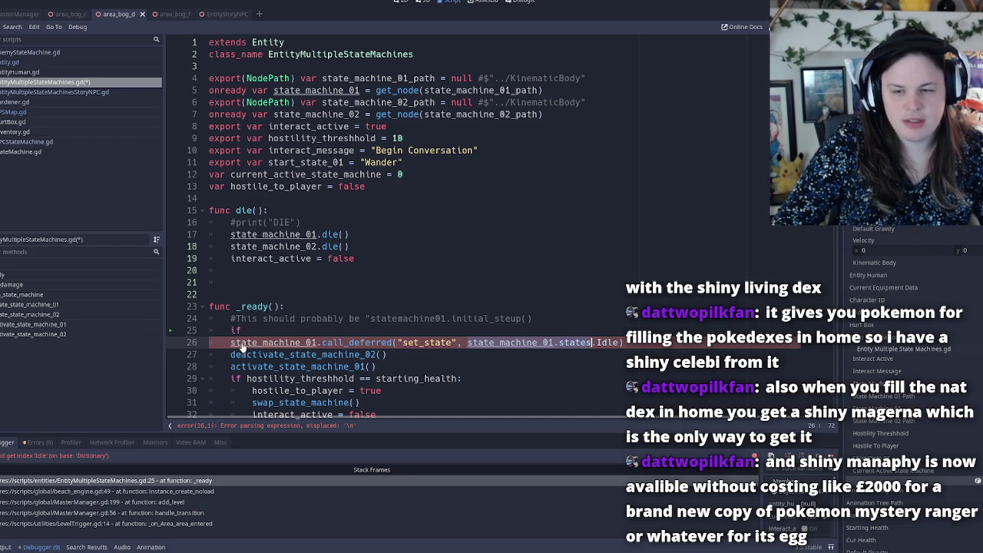
{"action": "key", "text": "ctrl+c"}
{"action": "key", "text": "Up"}
{"action": "key", "text": "ctrl+v"}
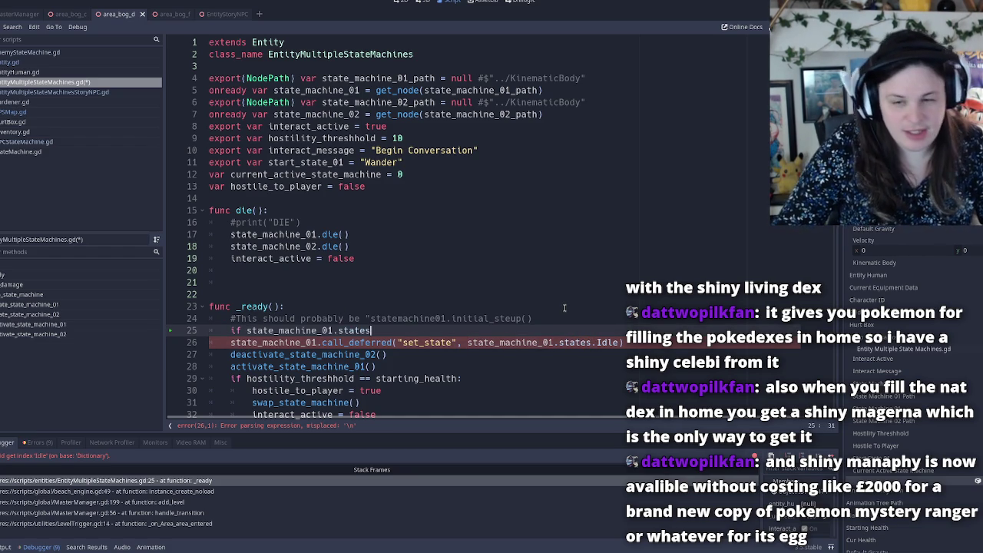
{"action": "type", "text": "."}
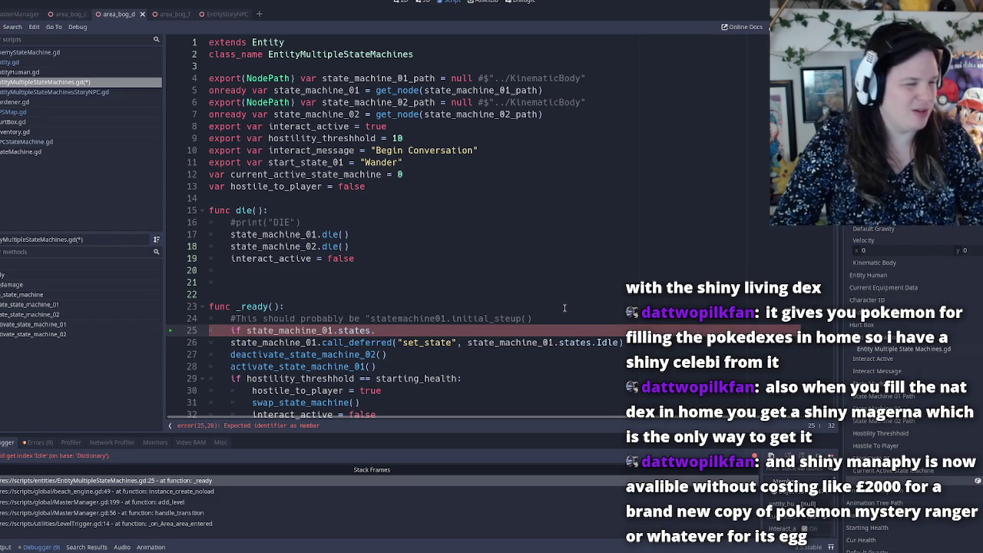
{"action": "type", "text": "ca"}
{"action": "key", "text": "BackSpace"}
{"action": "key", "text": "BackSpace"}
Complete the condition as values().has(states.Idle): on line 25.
{"action": "type", "text": "values"}
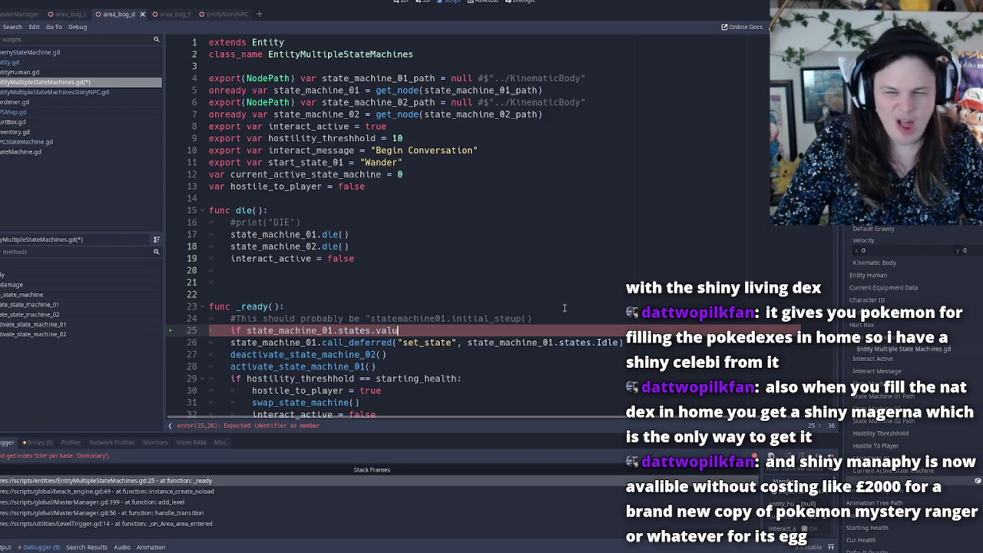
{"action": "type", "text": "()"}
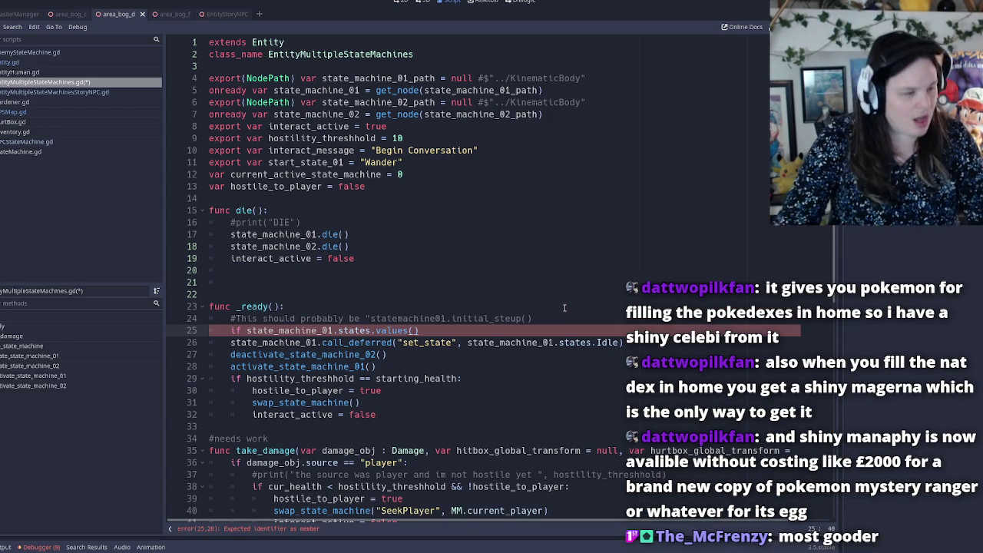
{"action": "type", "text": ".has("}
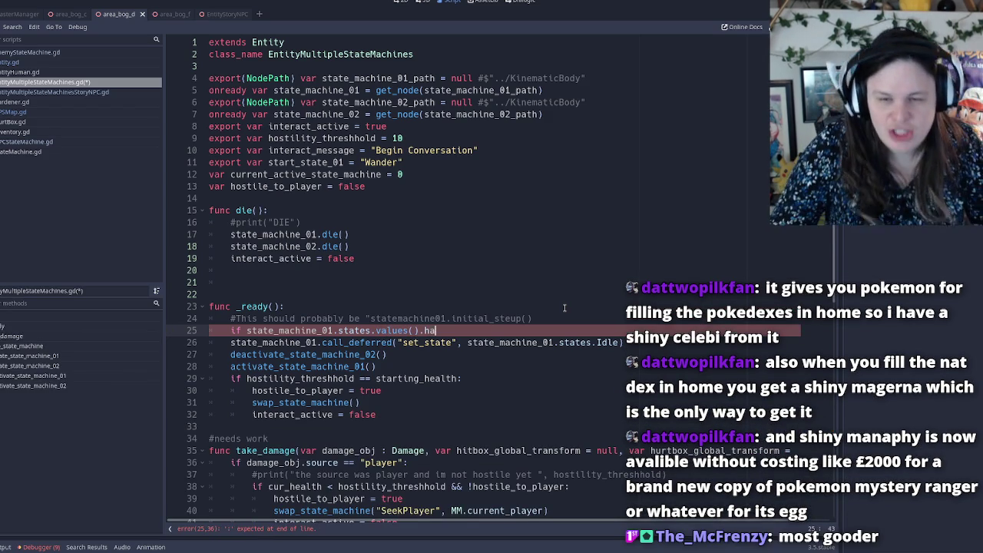
{"action": "type", "text": "\"Id"}
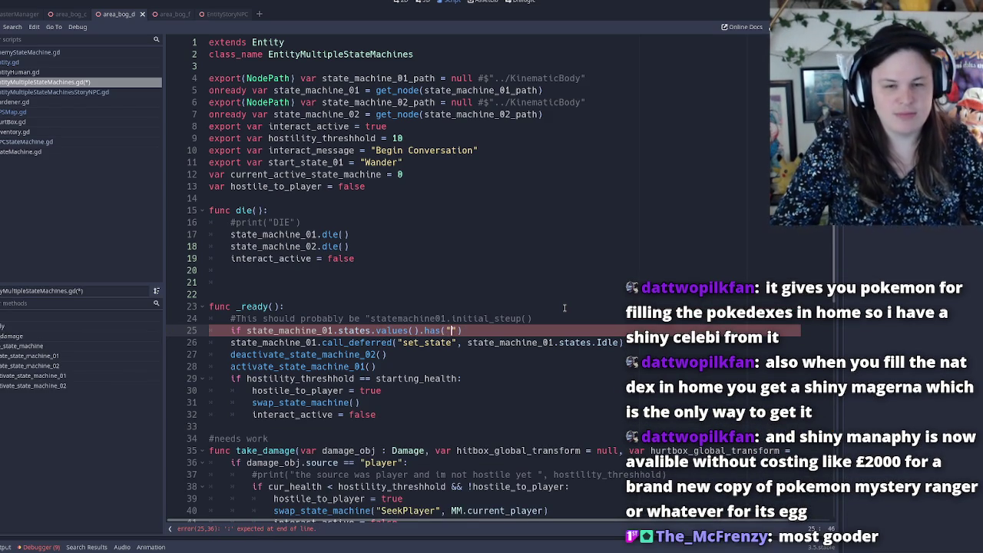
{"action": "type", "text": "le"}
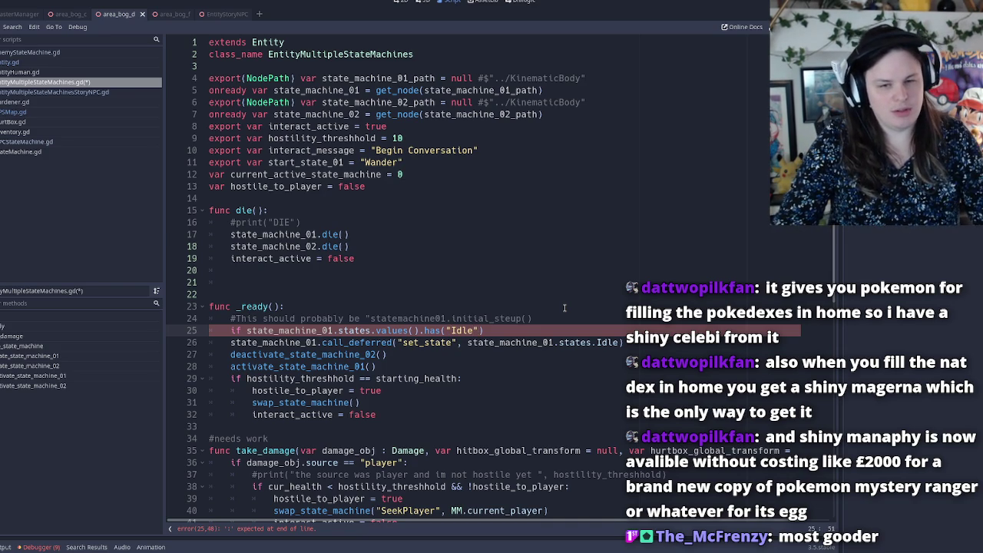
{"action": "key", "text": "BackSpace"}
{"action": "key", "text": "Left"}
{"action": "key", "text": "Left"}
{"action": "key", "text": "Left"}
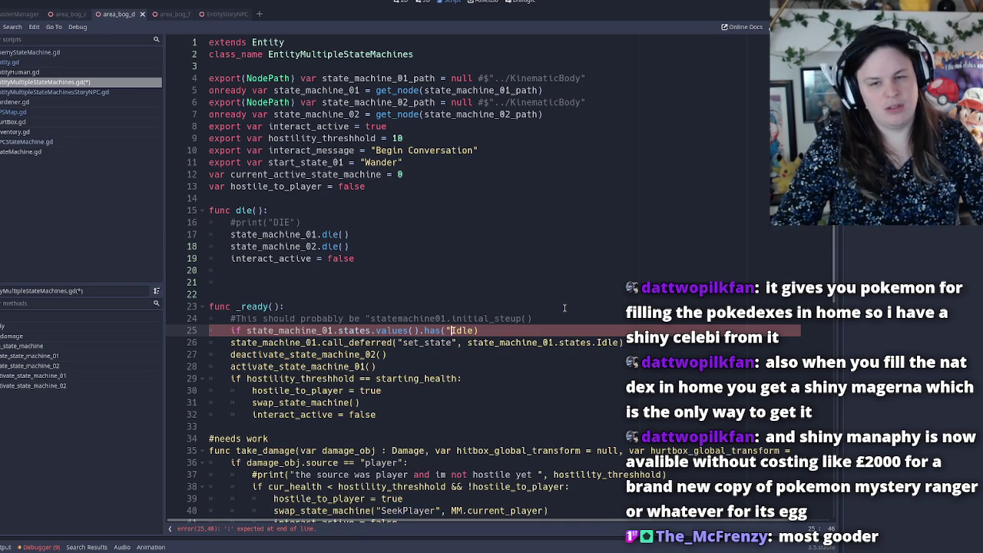
{"action": "key", "text": "BackSpace"}
{"action": "type", "text": "states."}
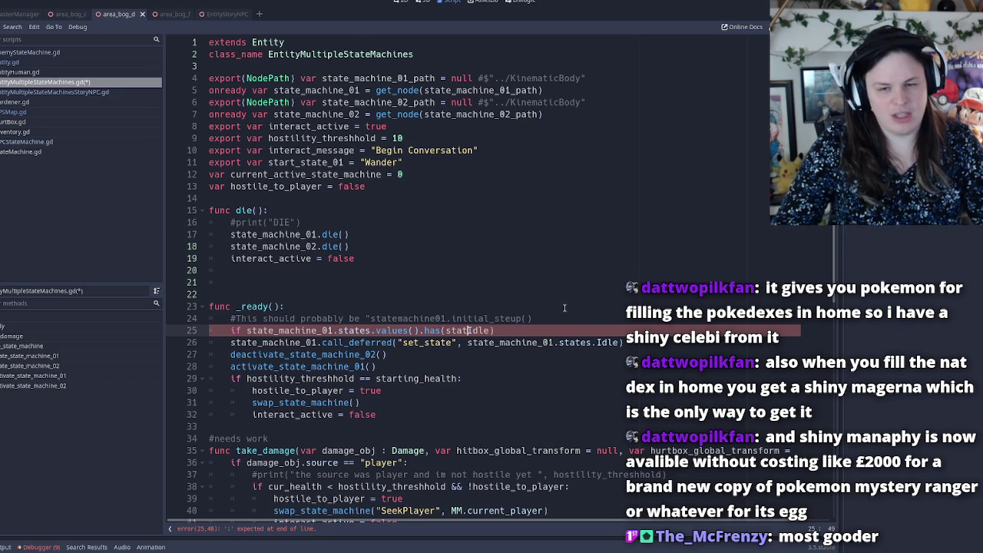
{"action": "key", "text": "Right"}
{"action": "key", "text": "Right"}
{"action": "key", "text": "Right"}
{"action": "type", "text": ":"}
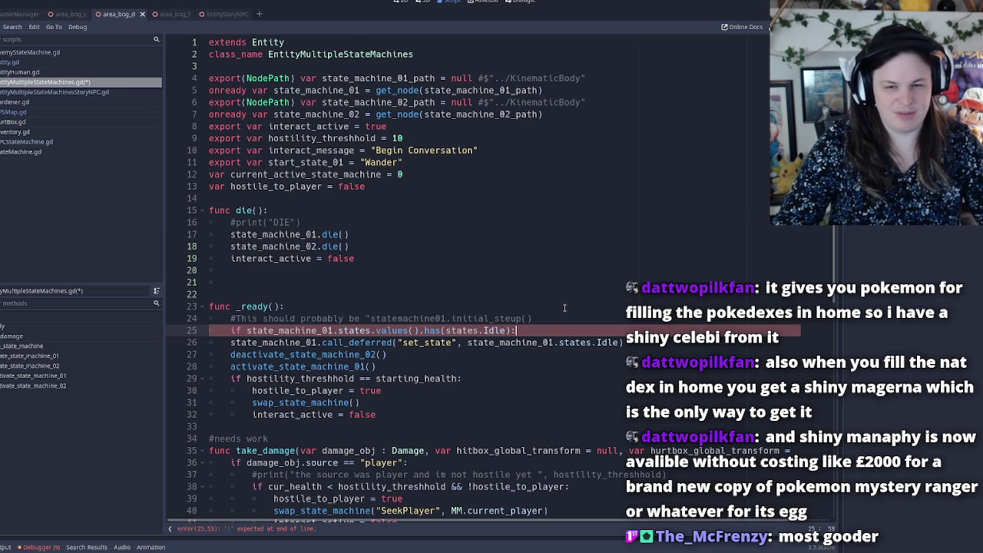
Indent the deferred set_state call under the new if condition.
{"action": "key", "text": "Down"}
{"action": "key", "text": "Home"}
{"action": "key", "text": "Tab"}
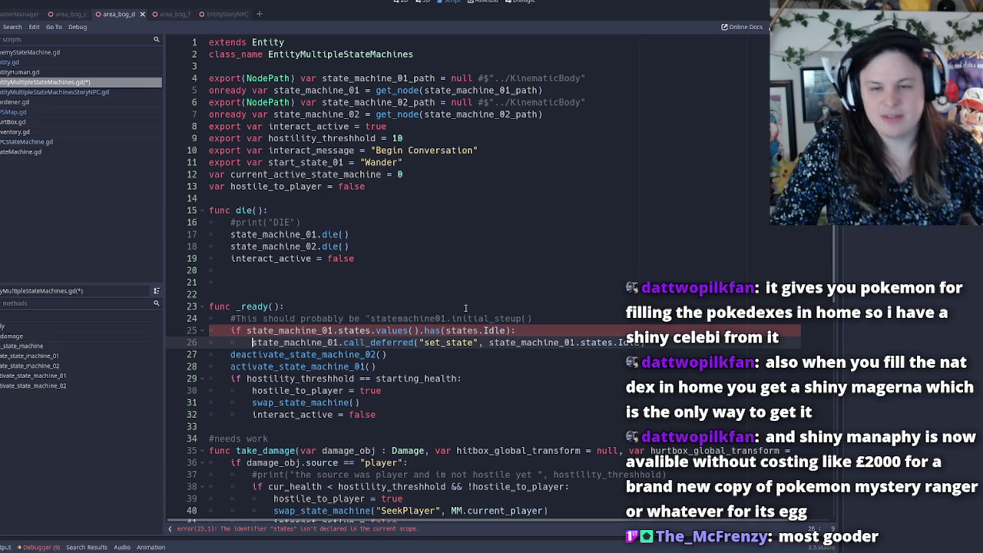
{"action": "left_click", "coordinate": [372, 331]}
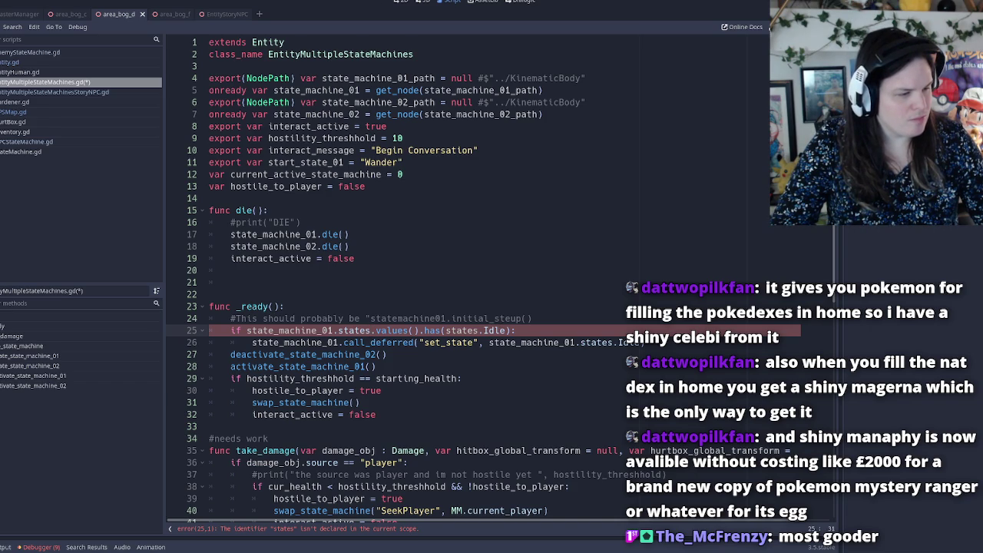
Replace states.Idle inside has() on line 25 with the string "Idle".
{"action": "left_click", "coordinate": [522, 329]}
{"action": "double_click", "coordinate": [495, 331]}
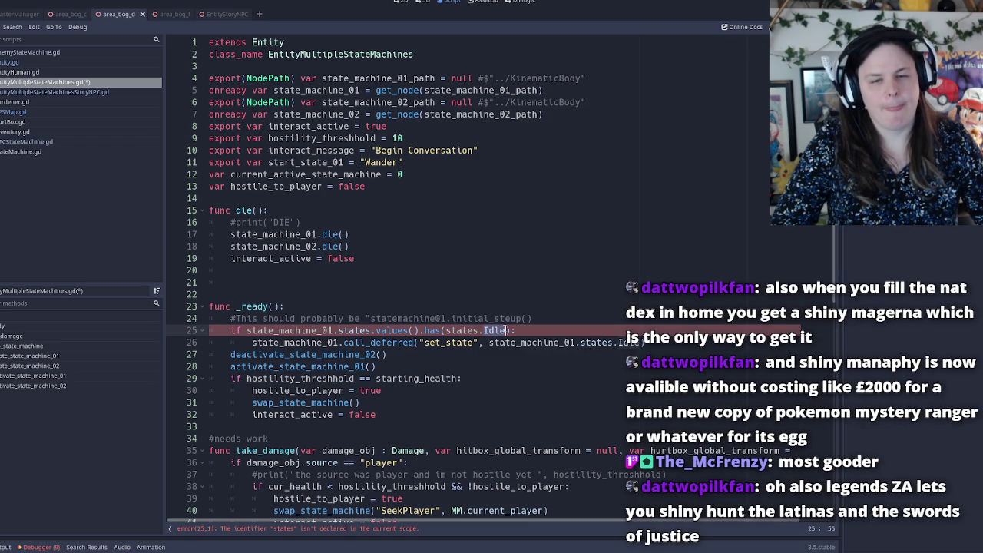
{"action": "left_click", "coordinate": [475, 331]}
{"action": "type", "text": "s"}
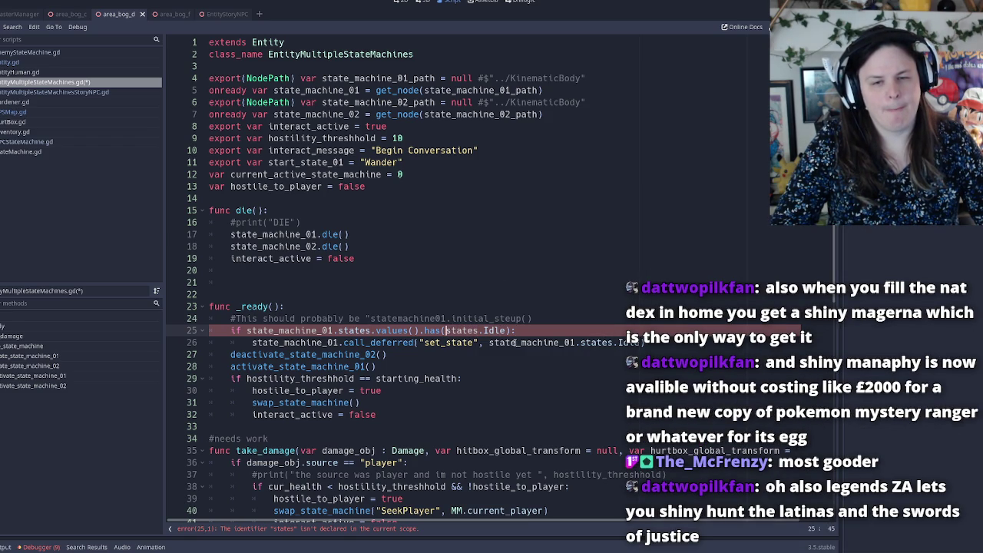
{"action": "double_click", "coordinate": [529, 343]}
{"action": "left_click", "coordinate": [468, 331]}
{"action": "left_click_drag", "start_coordinate": [466, 330], "coordinate": [447, 331]}
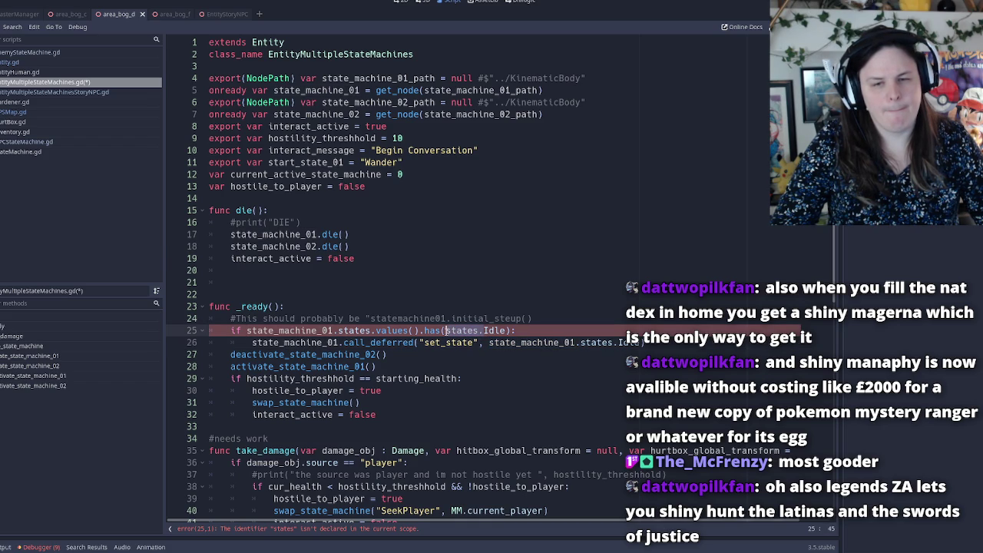
{"action": "type", "text": "\"Idle"}
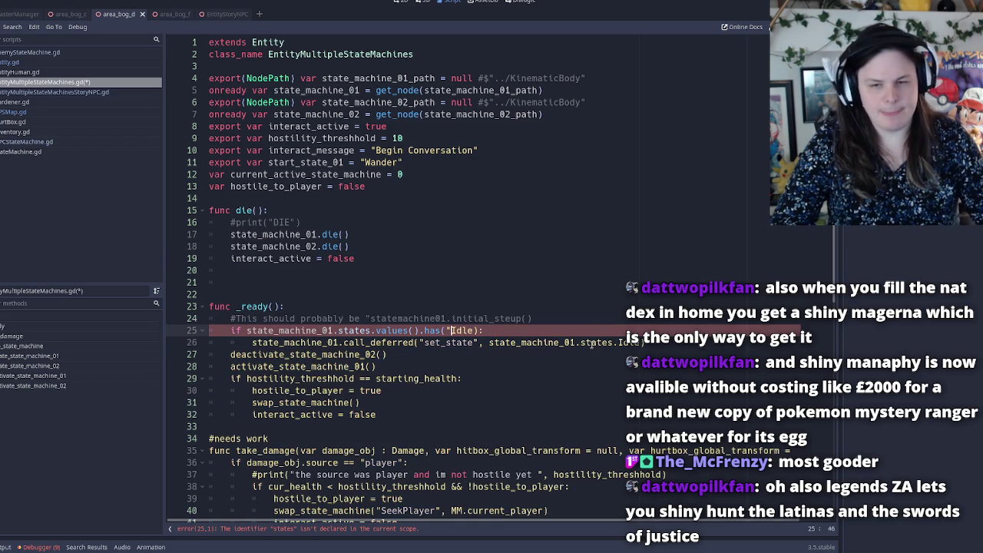
{"action": "type", "text": "\""}
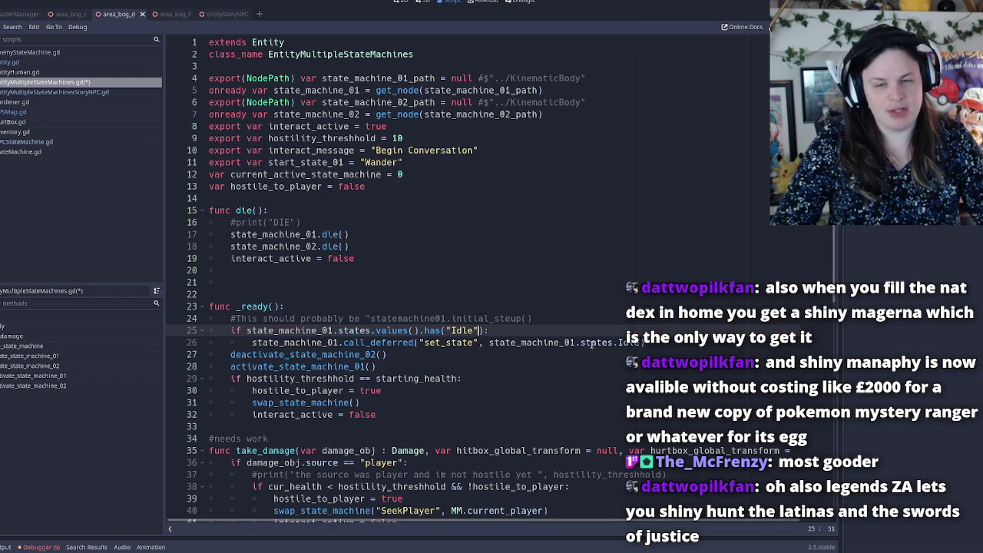
{"action": "key", "text": "Down"}
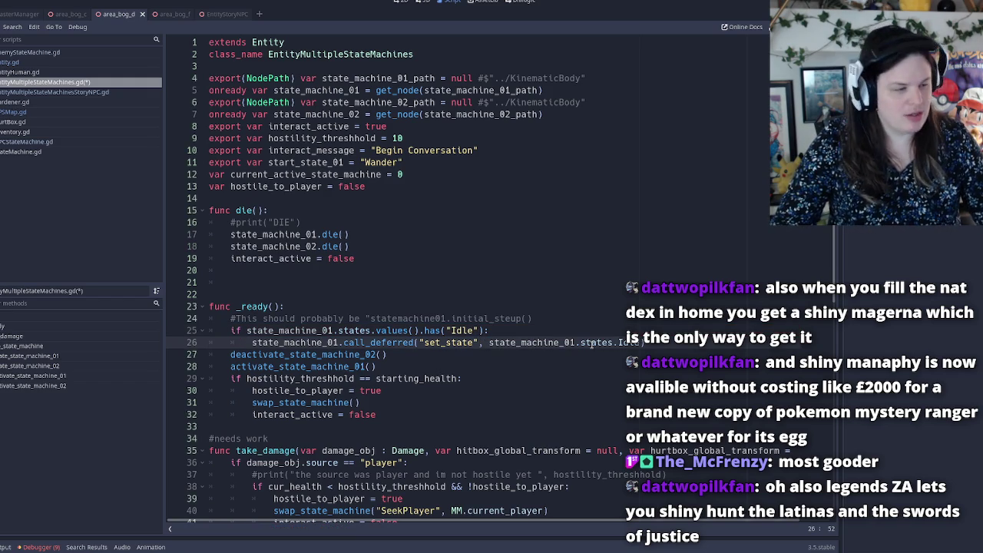
{"action": "left_click", "coordinate": [434, 330]}
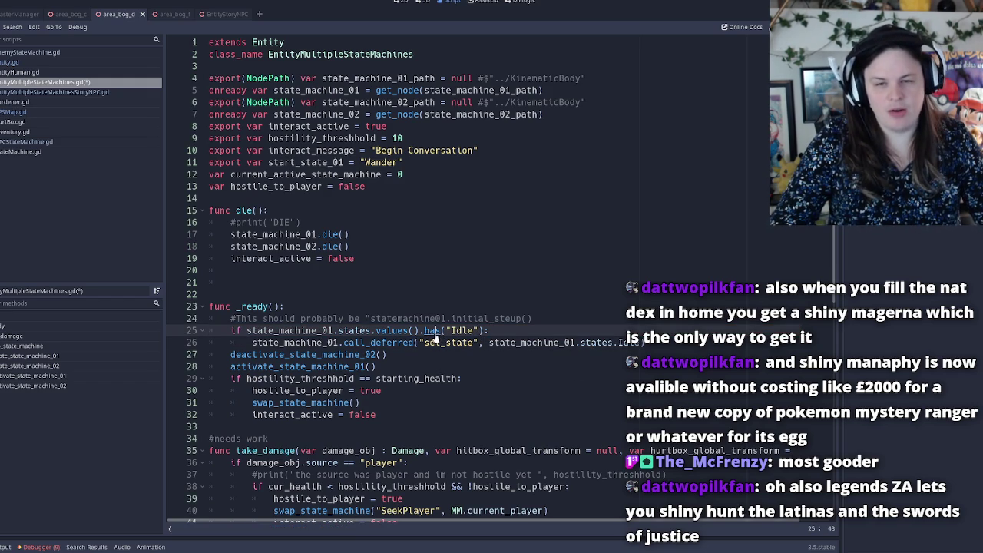
Start a new line below the comment and type Dictionary.
{"action": "left_click", "coordinate": [549, 322]}
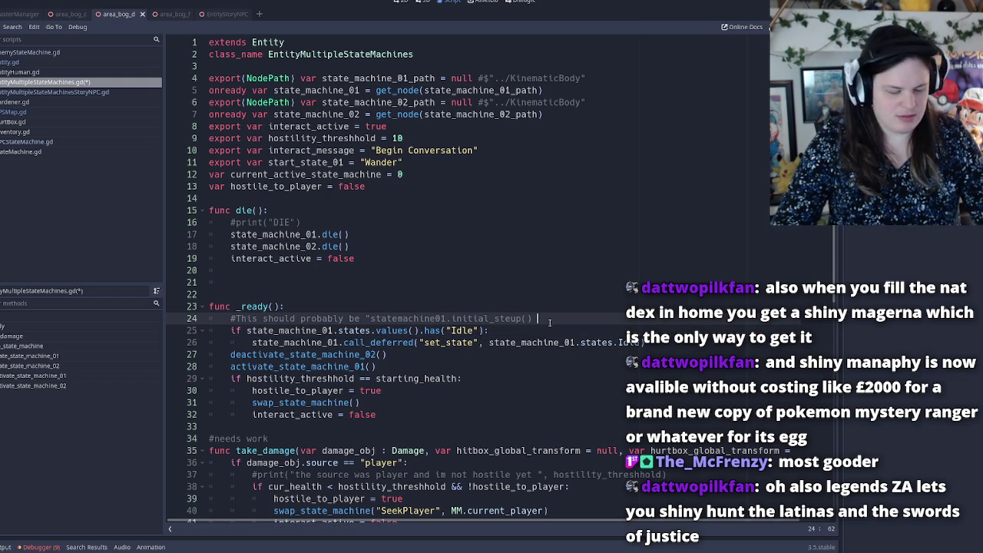
{"action": "key", "text": "Return"}
{"action": "type", "text": "Dictionary"}
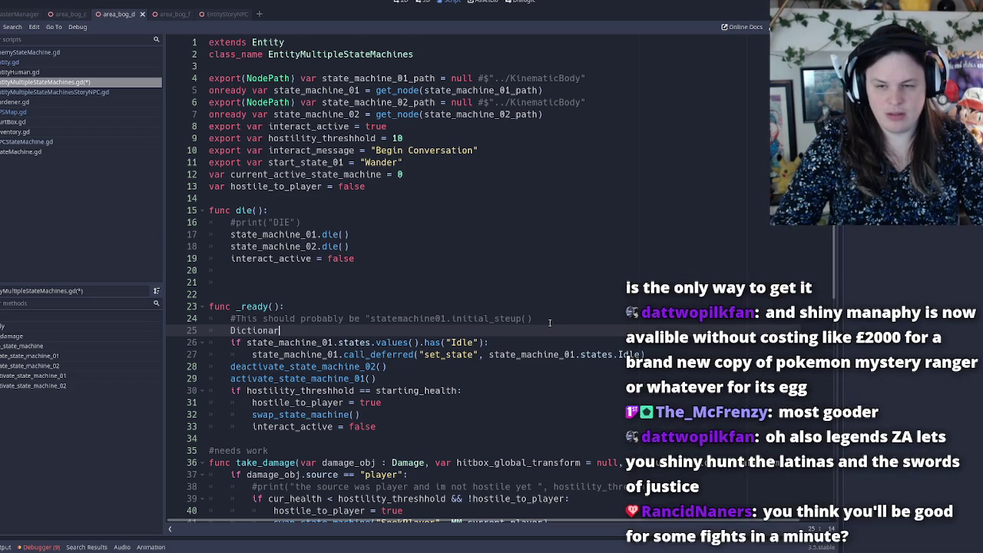
Read the Dictionary class docs' has method description, then go back to the script.
{"action": "left_click", "coordinate": [242, 332]}
{"action": "left_click", "coordinate": [243, 332], "text": "ctrl"}
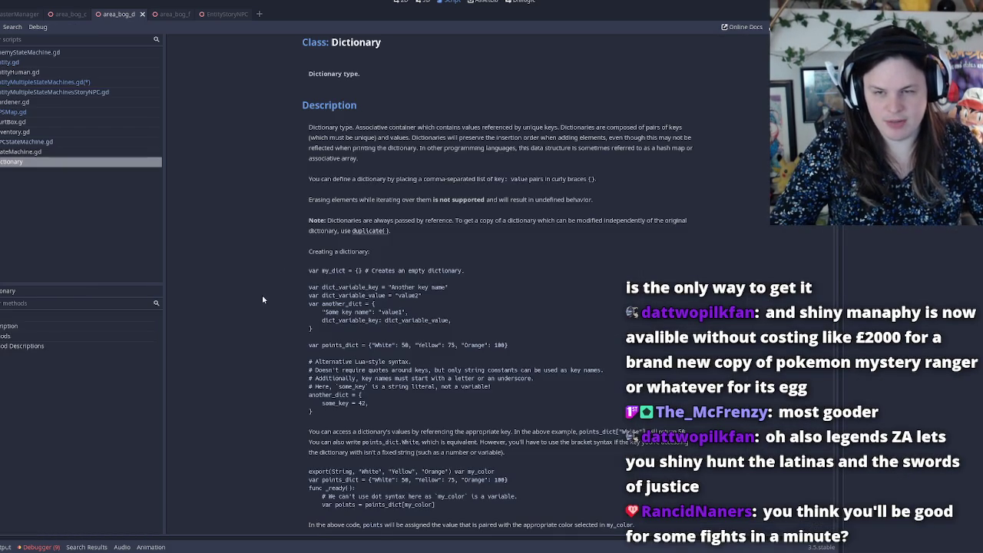
{"action": "scroll", "coordinate": [305, 266], "scroll_direction": "down", "scroll_amount": 10}
{"action": "scroll", "coordinate": [305, 263], "scroll_direction": "down", "scroll_amount": 10}
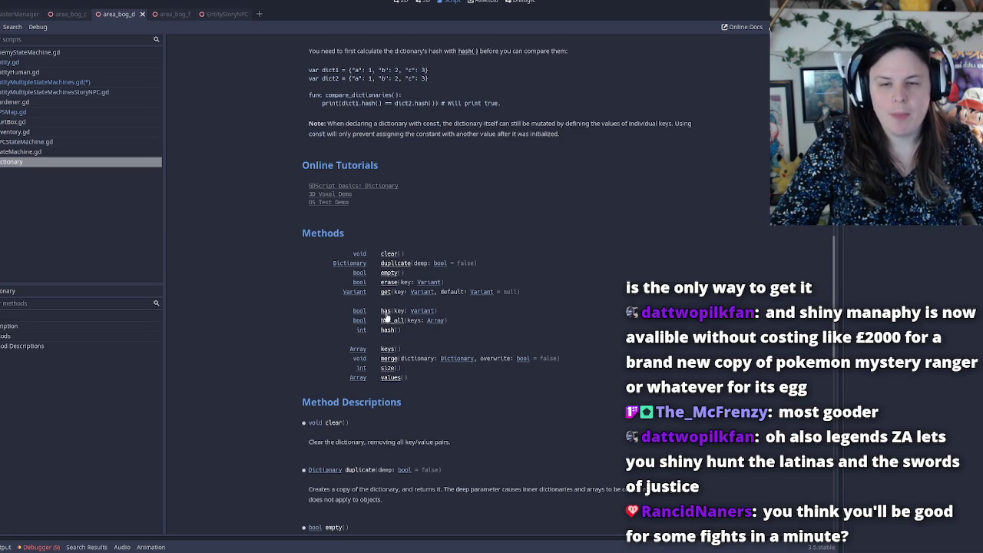
{"action": "left_click", "coordinate": [385, 315]}
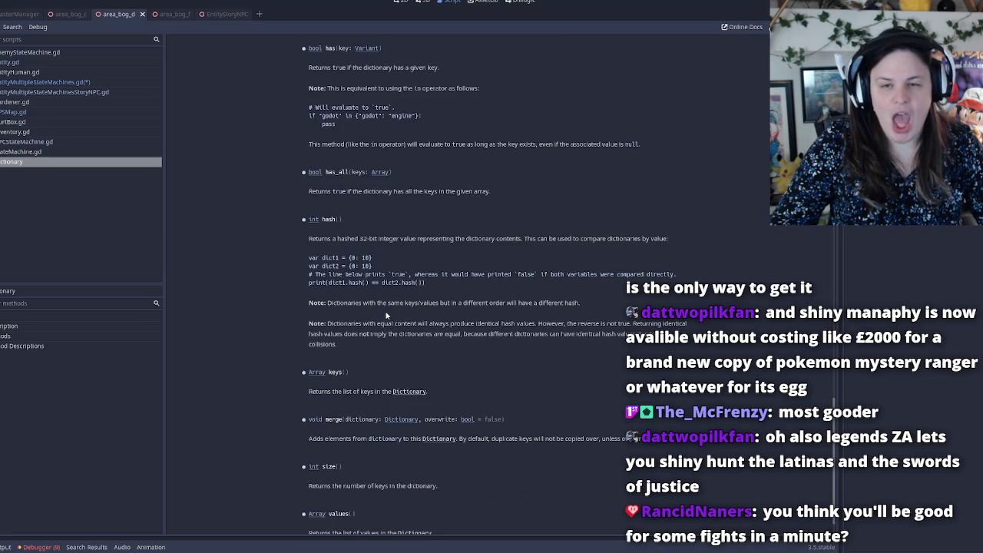
{"action": "mouse_move", "coordinate": [325, 70]}
{"action": "left_mouse_down"}
{"action": "mouse_move", "coordinate": [430, 81]}
{"action": "mouse_move", "coordinate": [391, 102]}
{"action": "mouse_move", "coordinate": [321, 103]}
{"action": "mouse_move", "coordinate": [490, 91]}
{"action": "left_mouse_up"}
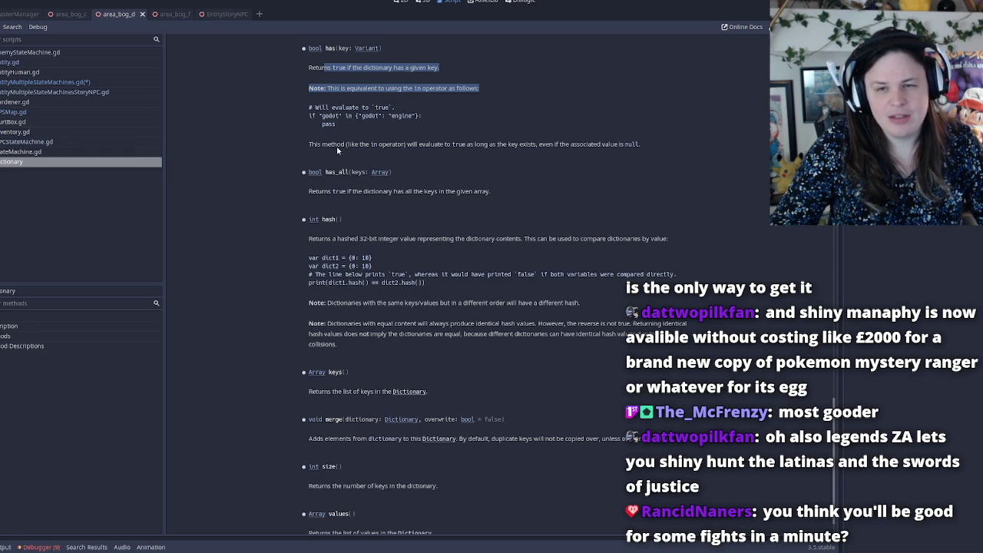
{"action": "left_click_drag", "start_coordinate": [459, 152], "coordinate": [465, 146]}
{"action": "left_click", "coordinate": [465, 145]}
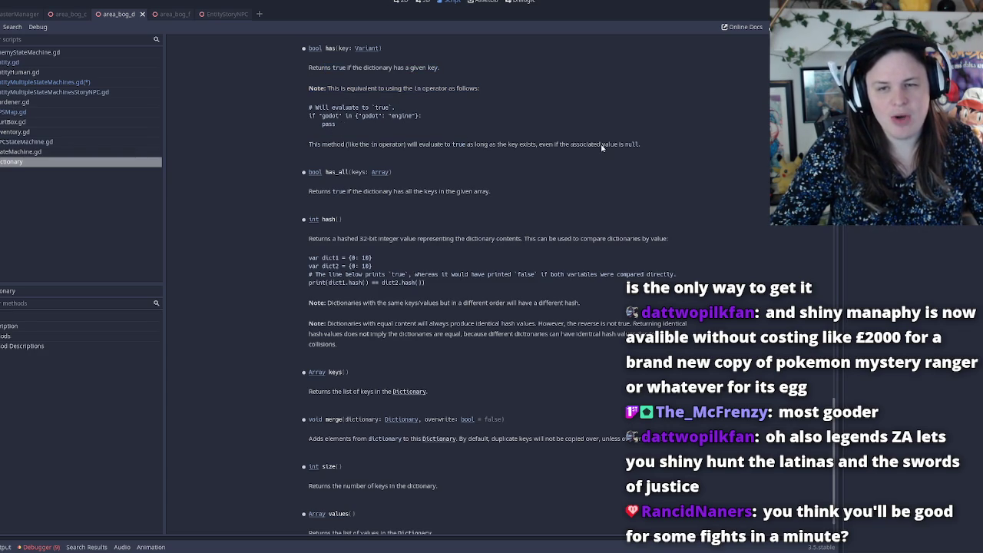
{"action": "key", "text": "alt+Left"}
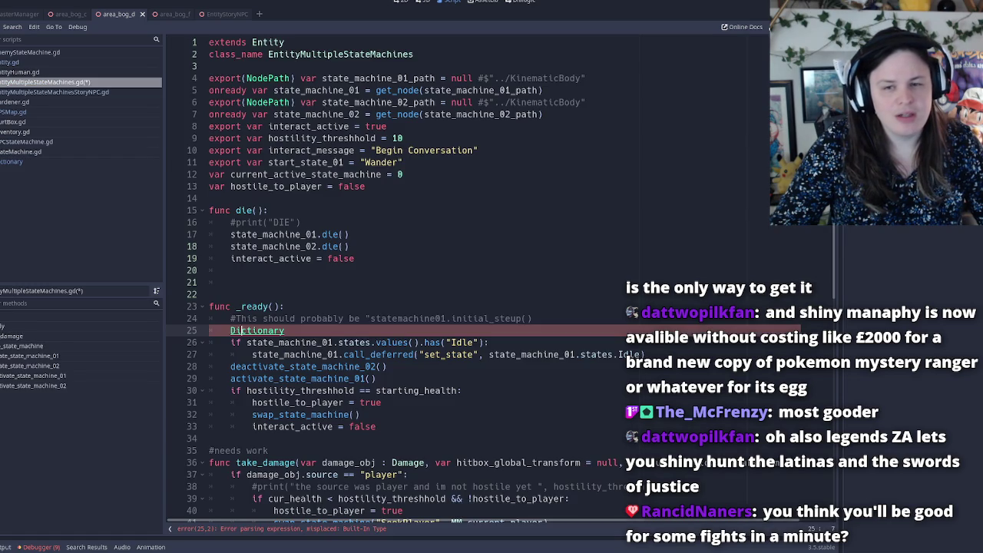
Delete the stray Dictionary line from the _ready function.
{"action": "key", "text": "shift+Home"}
{"action": "key", "text": "shift+Home"}
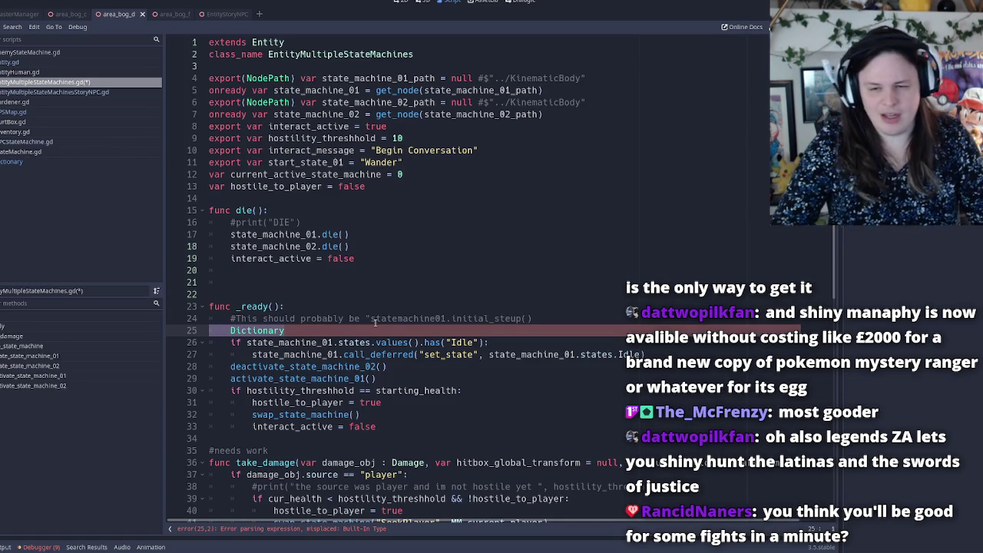
{"action": "key", "text": "BackSpace"}
{"action": "key", "text": "BackSpace"}
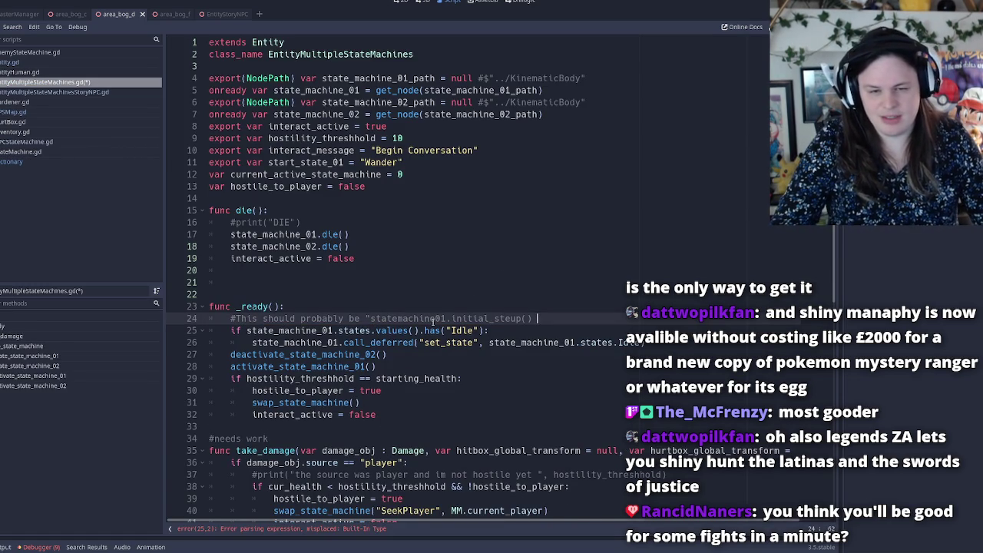
{"action": "left_click", "coordinate": [521, 342]}
{"action": "left_click", "coordinate": [493, 330]}
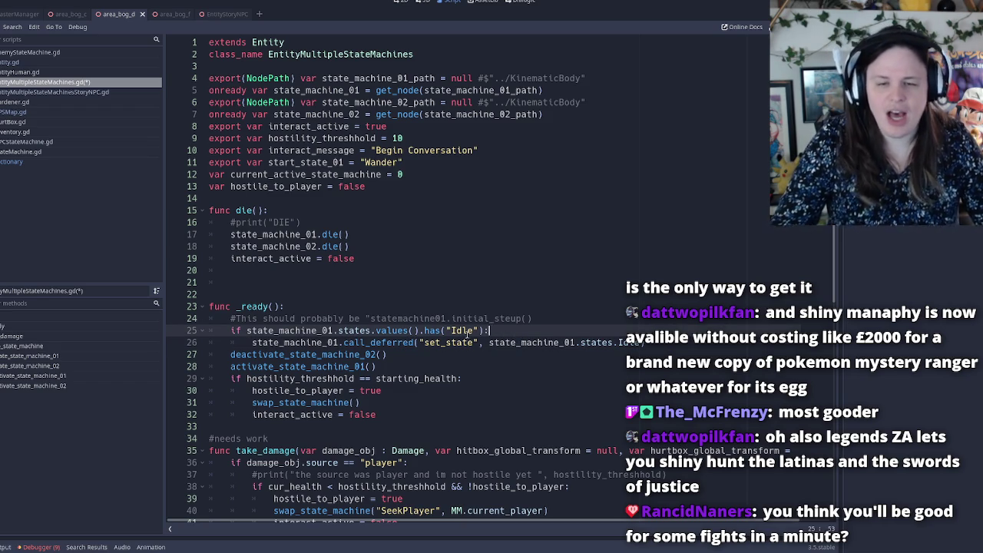
Select the values call in line 25's condition for replacement.
{"action": "left_click", "coordinate": [372, 330]}
{"action": "left_click", "coordinate": [392, 330]}
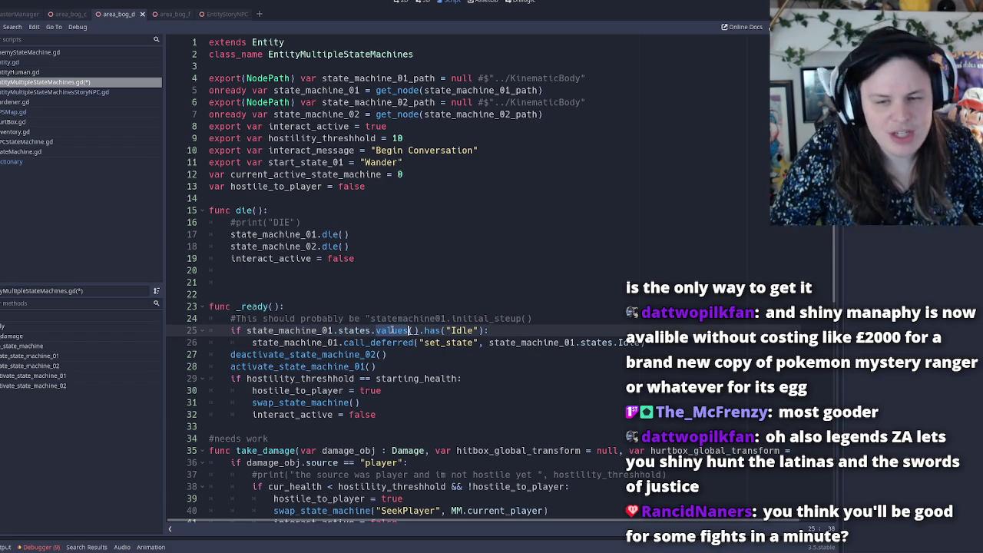
{"action": "double_click", "coordinate": [470, 331]}
{"action": "left_click", "coordinate": [478, 331]}
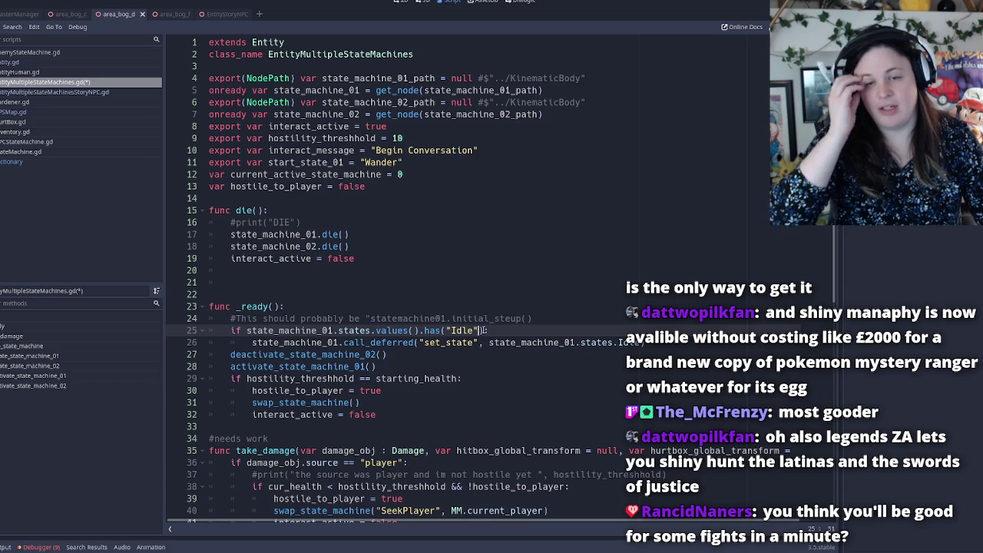
{"action": "left_click", "coordinate": [406, 330]}
{"action": "double_click", "coordinate": [400, 331]}
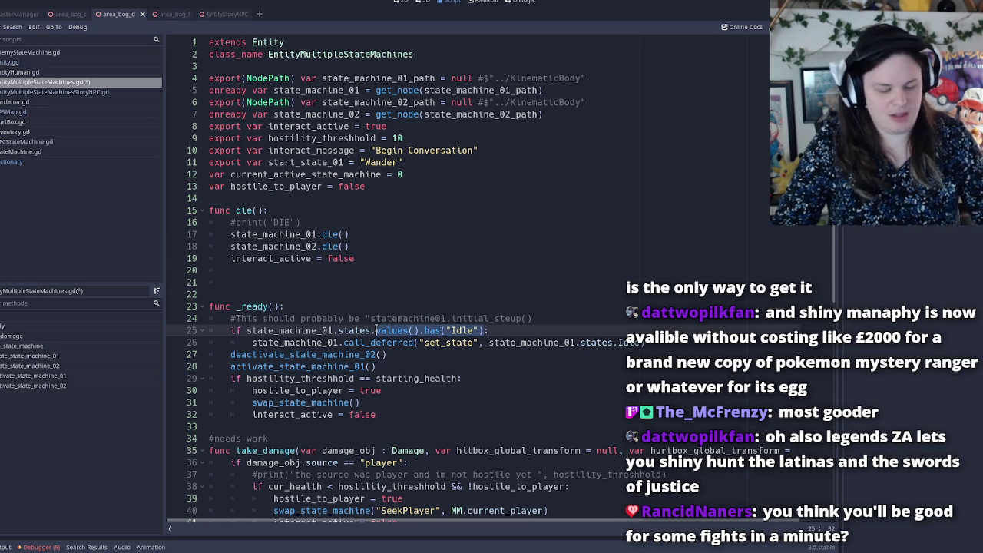
Rewrite line 25's condition as state_machine_01.states["Idle"] != null.
{"action": "key", "text": "BackSpace"}
{"action": "key", "text": "BackSpace"}
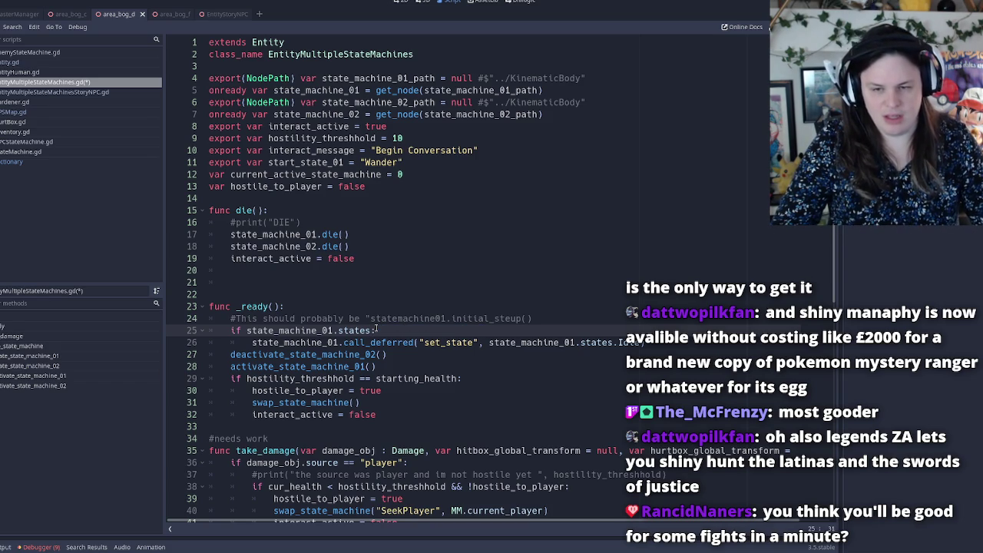
{"action": "type", "text": "[\""}
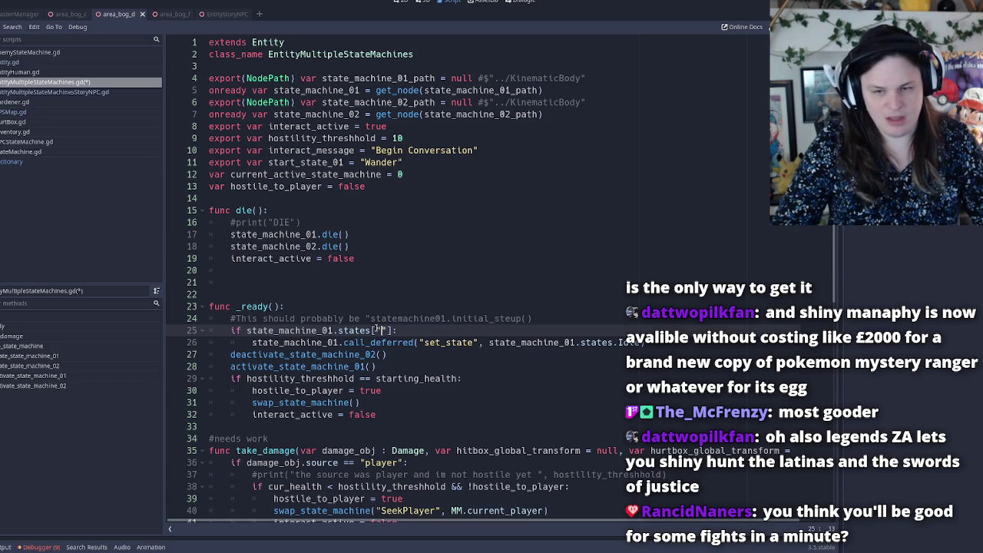
{"action": "type", "text": "Idle\"]"}
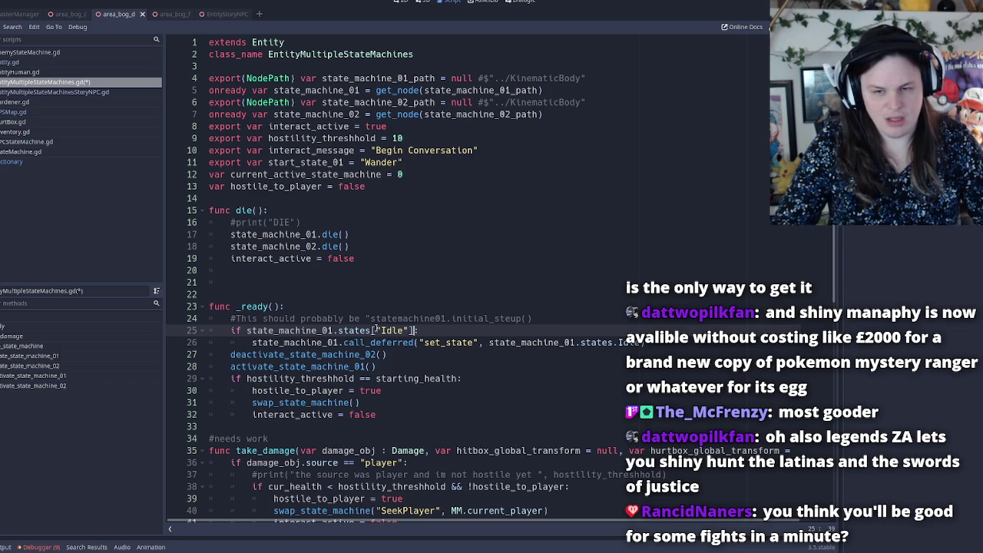
{"action": "type", "text": " != "}
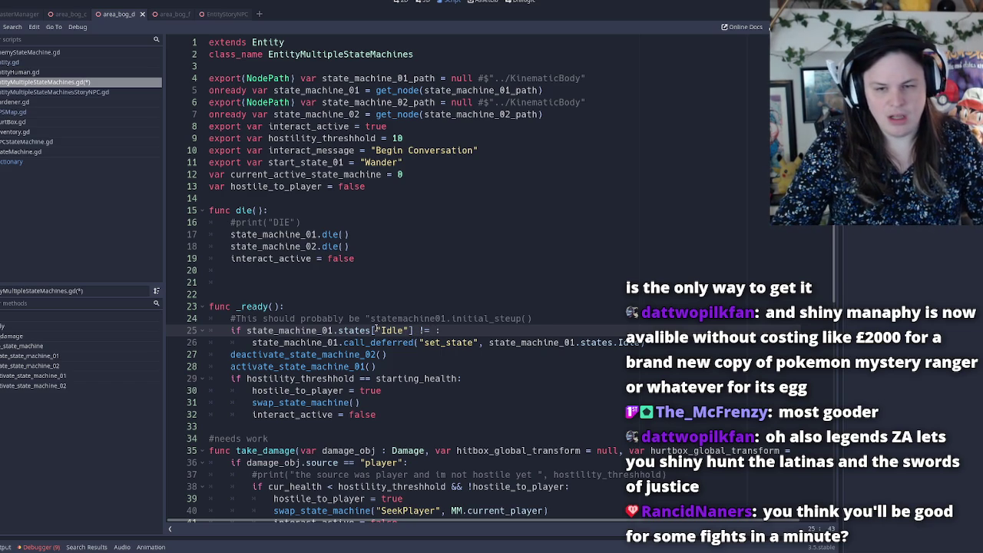
{"action": "type", "text": "null"}
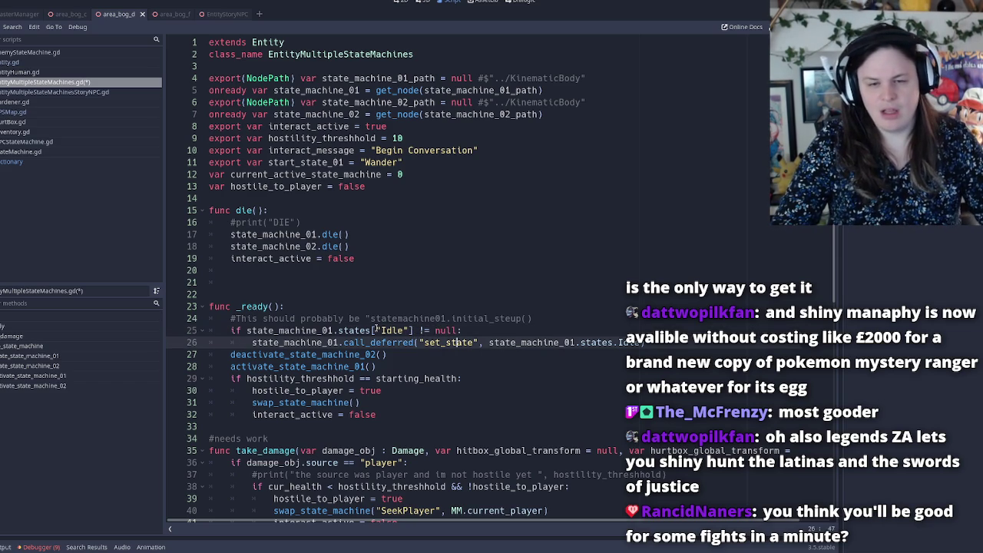
{"action": "key", "text": "Down"}
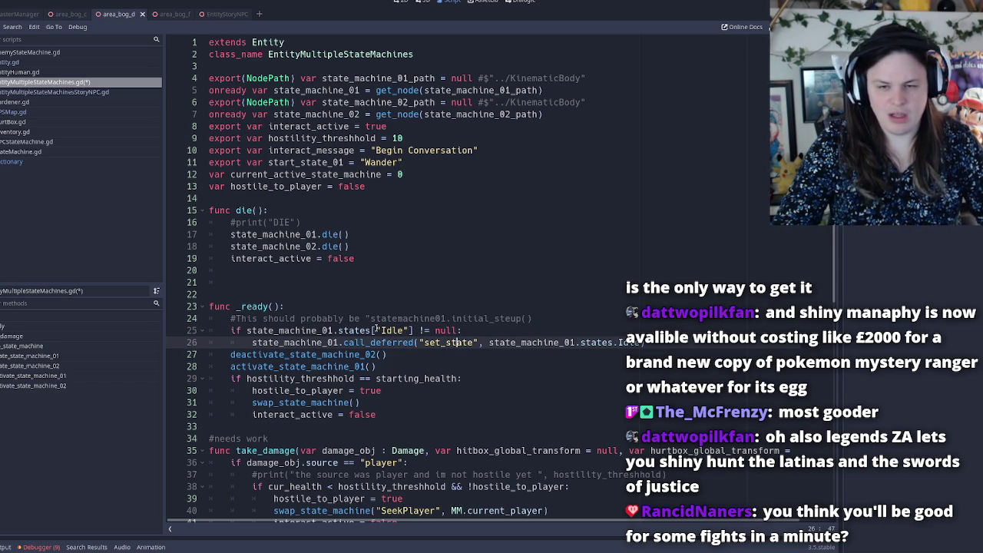
Save the script and launch the project with F5.
{"action": "key", "text": "ctrl+s"}
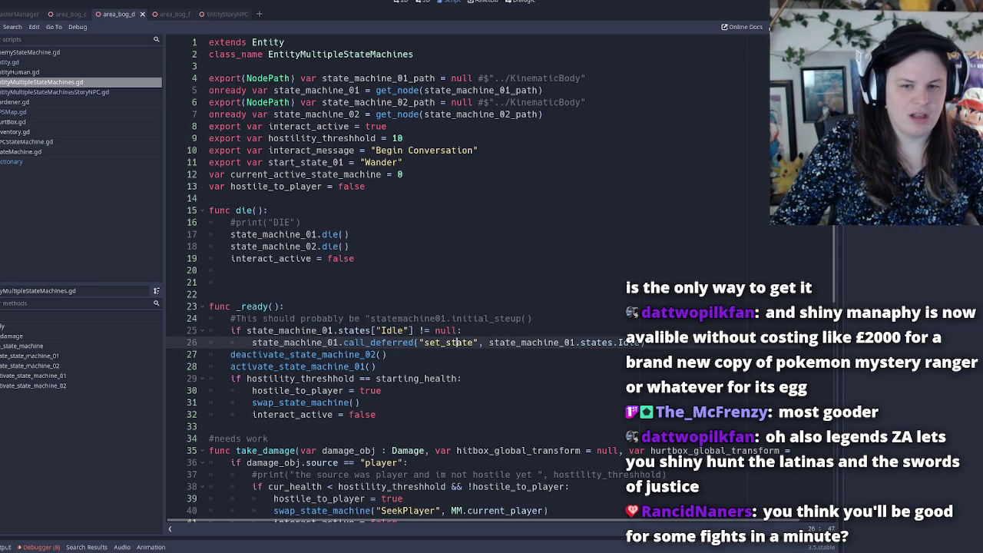
{"action": "key", "text": "F5"}
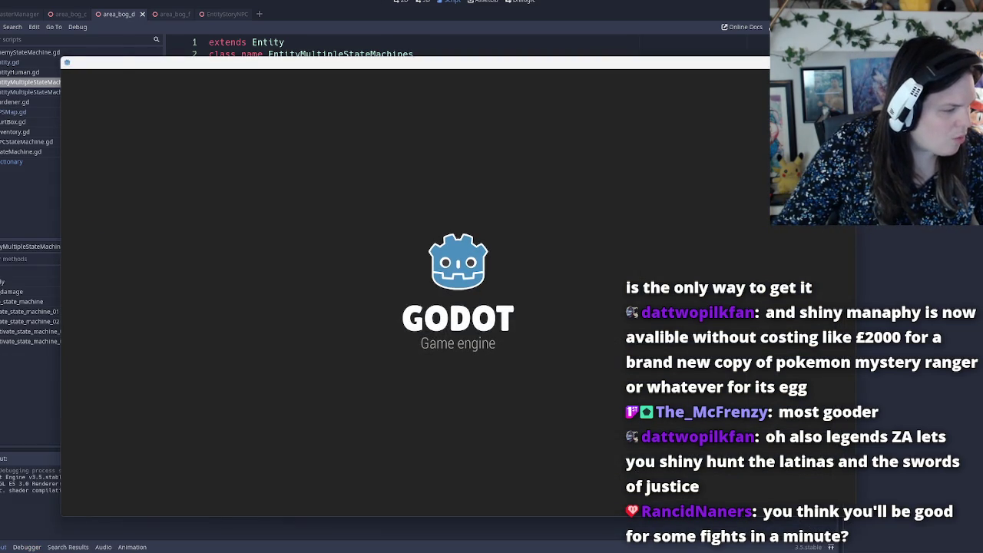
{"action": "key", "text": "alt+Tab"}
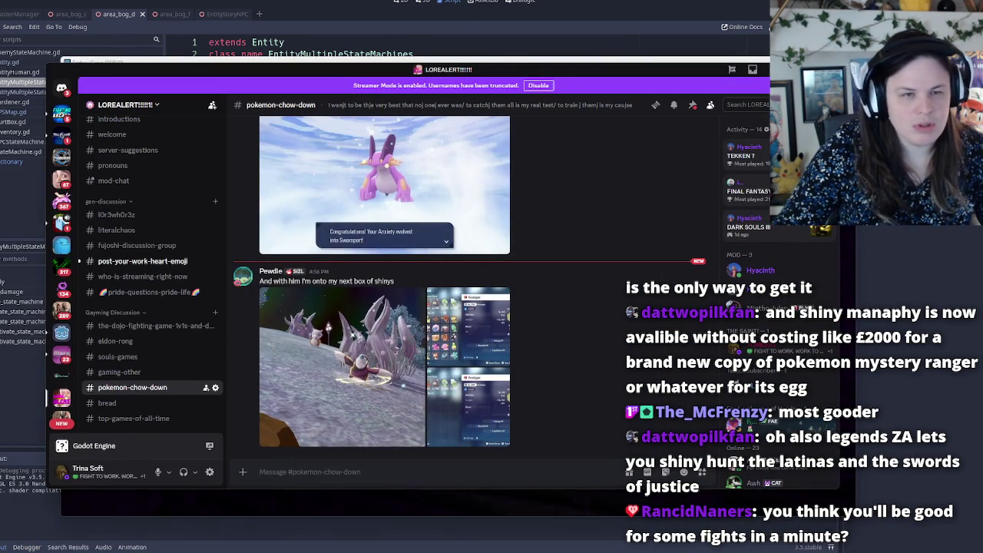
Leave Discord for the game window showing the Hysteria title screen.
{"action": "key", "text": "alt+Tab"}
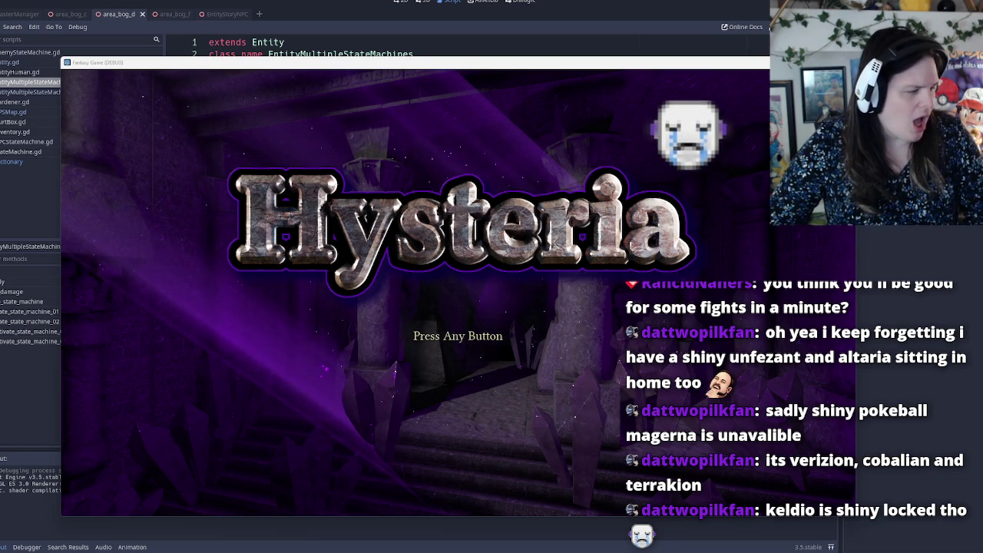
Get past the title screen and enter the Test Room level.
{"action": "left_click", "coordinate": [601, 268]}
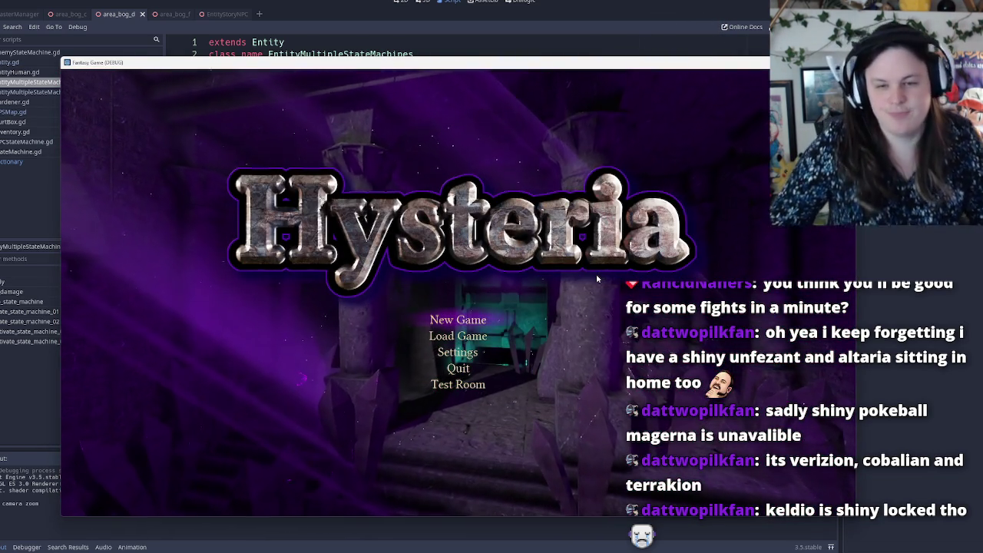
{"action": "key", "text": "Down"}
{"action": "key", "text": "Down"}
{"action": "key", "text": "Down"}
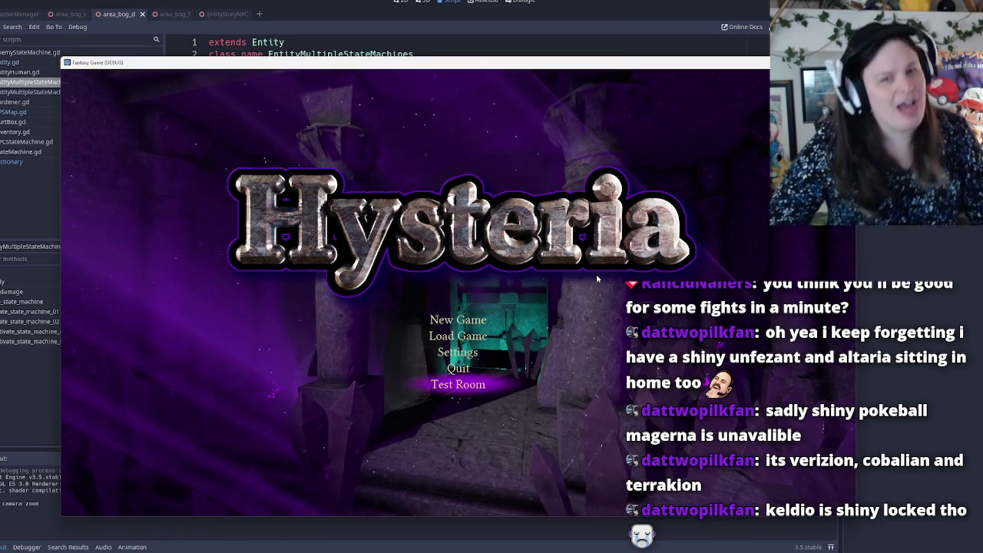
{"action": "key", "text": "Return"}
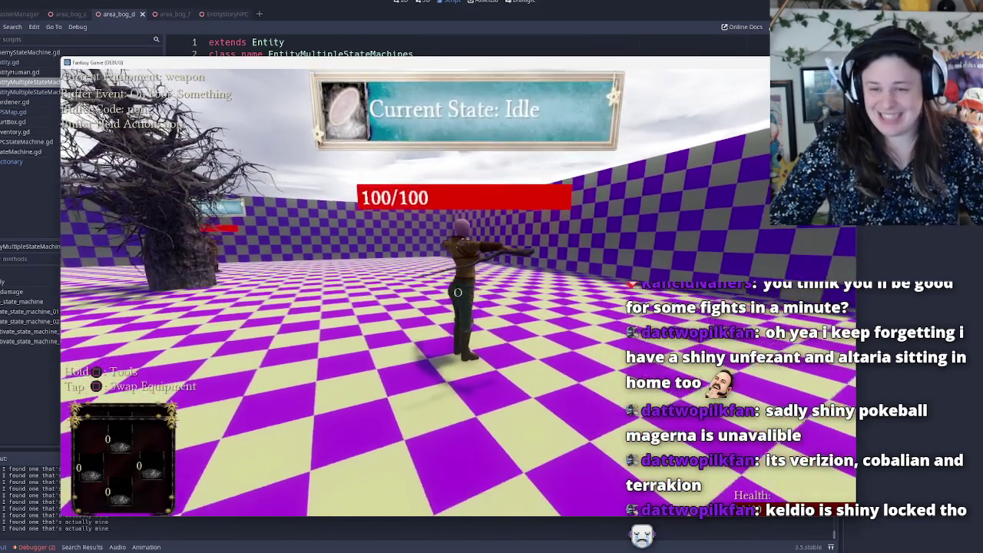
Pause back to the main menu and go through the Load Game screen.
{"action": "key", "text": "Escape"}
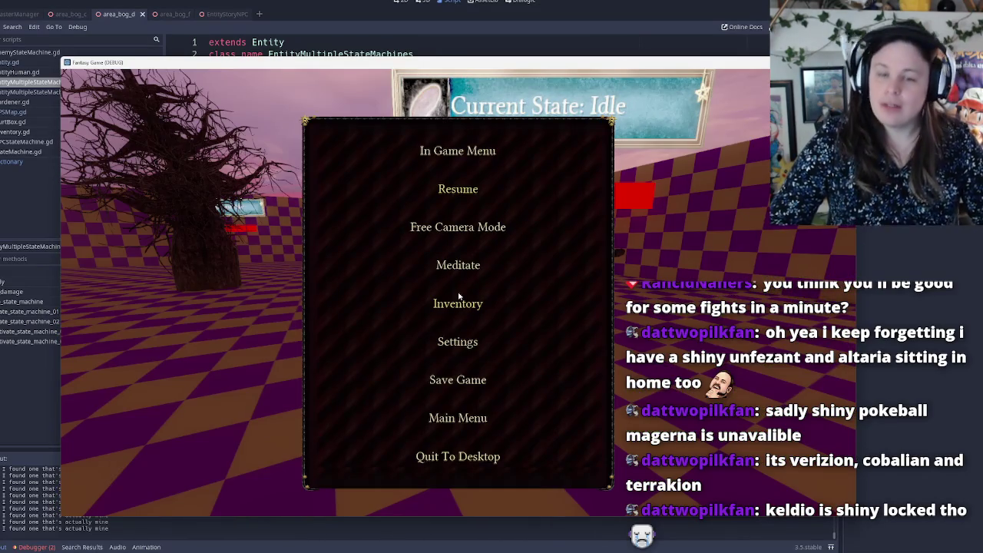
{"action": "key", "text": "Return"}
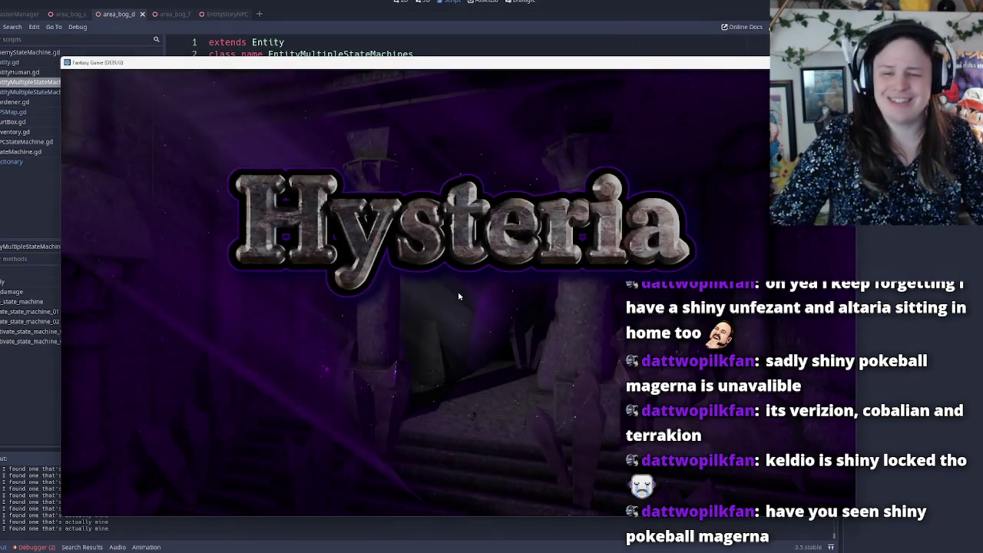
{"action": "key", "text": "Return"}
{"action": "key", "text": "Down"}
{"action": "key", "text": "Return"}
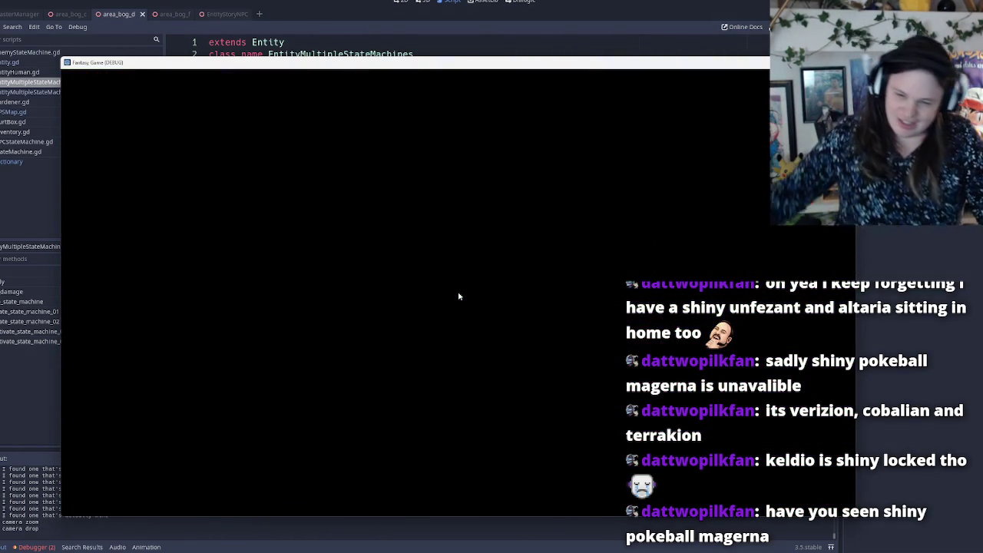
{"action": "key", "text": "Return"}
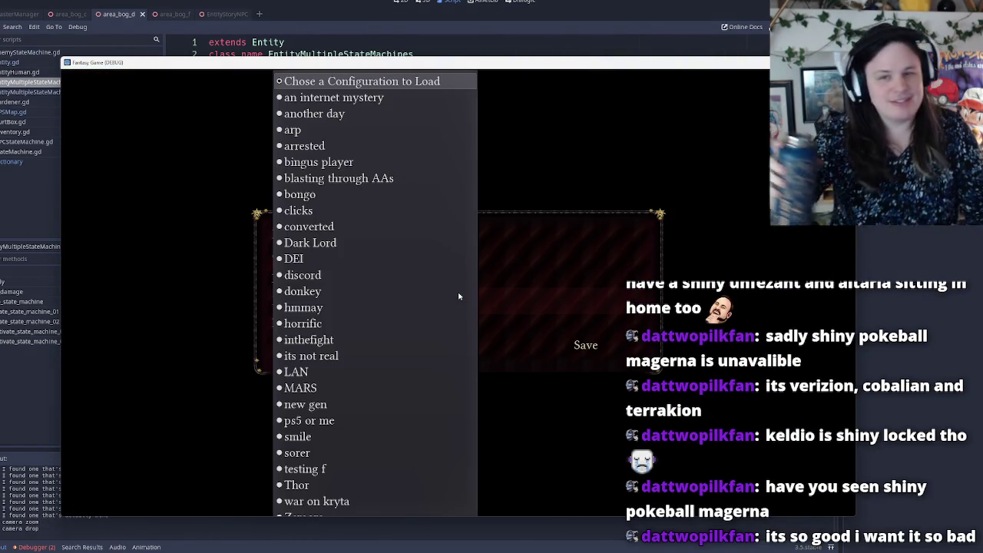
{"action": "key", "text": "Return"}
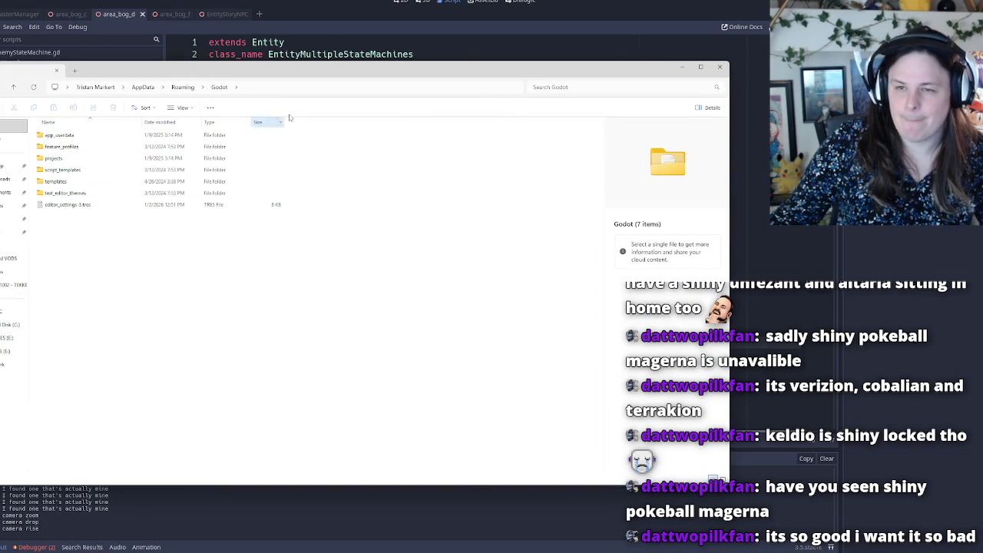
Close the extra Explorer window and open save, then player_data, under Fantasy Game.
{"action": "left_click", "coordinate": [721, 67]}
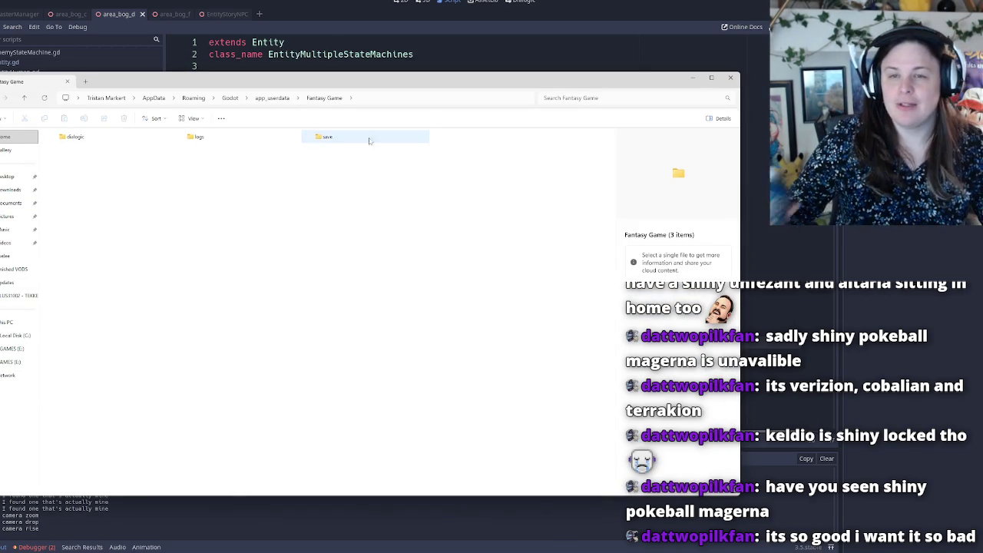
{"action": "double_click", "coordinate": [370, 141]}
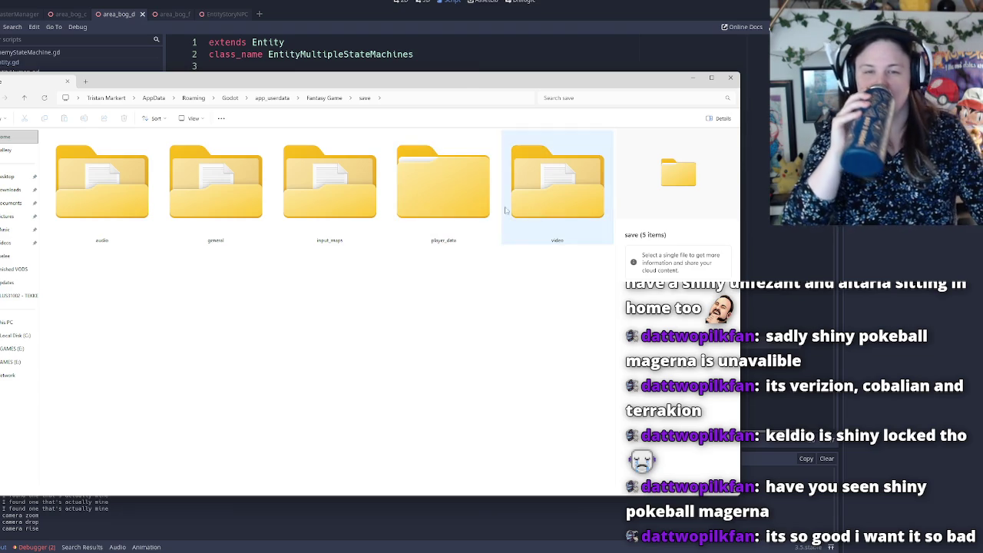
{"action": "double_click", "coordinate": [449, 207]}
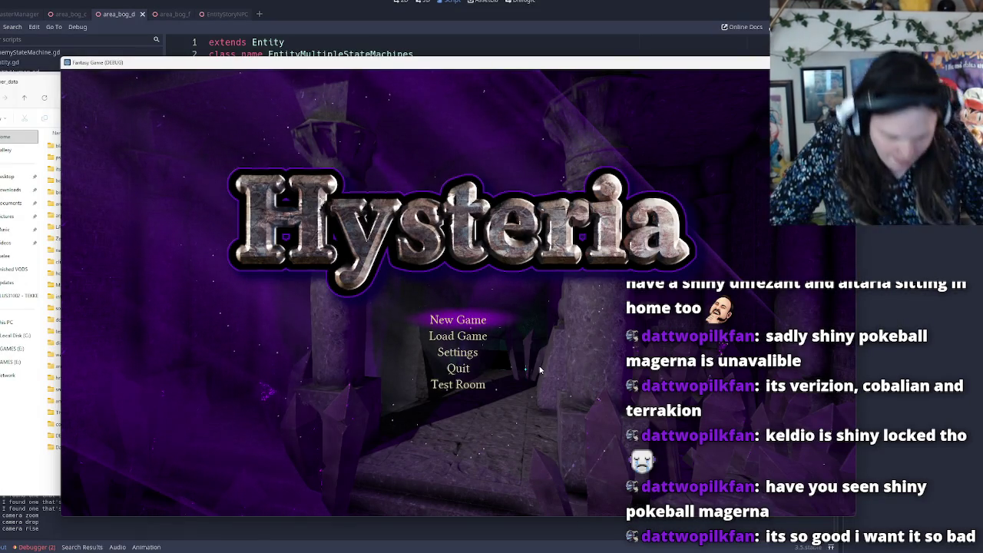
From the game's Load Game screen, pick the 'blasting through AAs' configuration and load it.
{"action": "key", "text": "Down"}
{"action": "key", "text": "Up"}
{"action": "key", "text": "Down"}
{"action": "key", "text": "Return"}
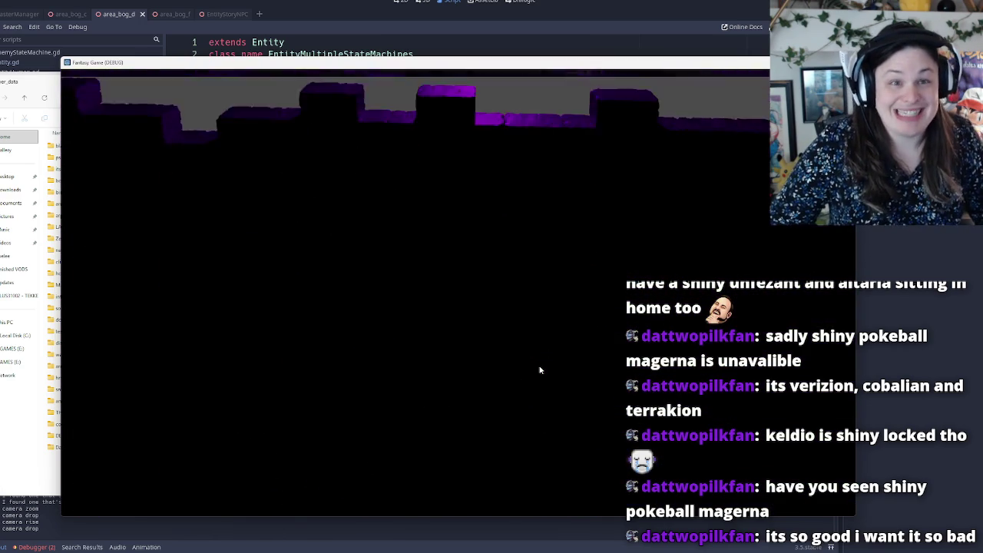
{"action": "key", "text": "Return"}
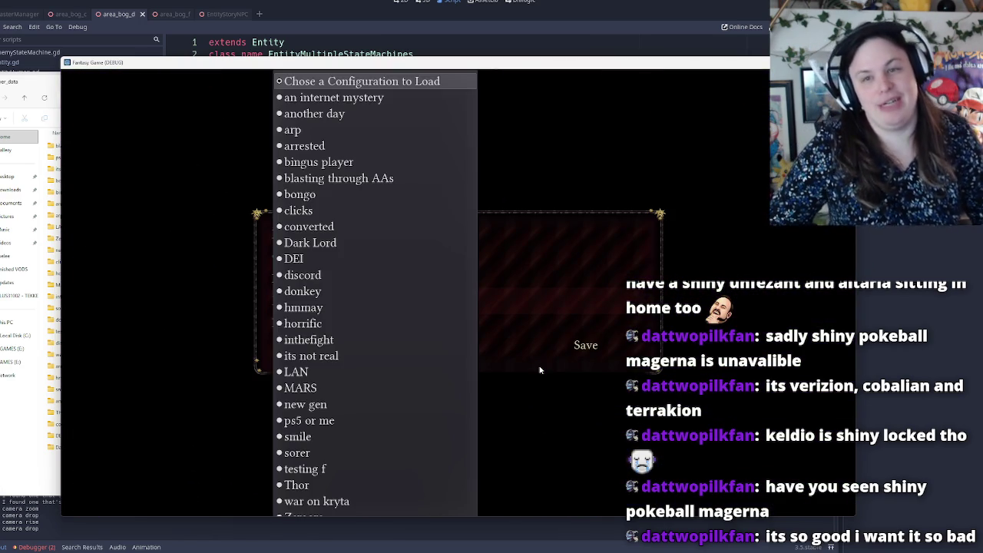
{"action": "key", "text": "Down"}
{"action": "key", "text": "Down"}
{"action": "key", "text": "Down"}
{"action": "key", "text": "Down"}
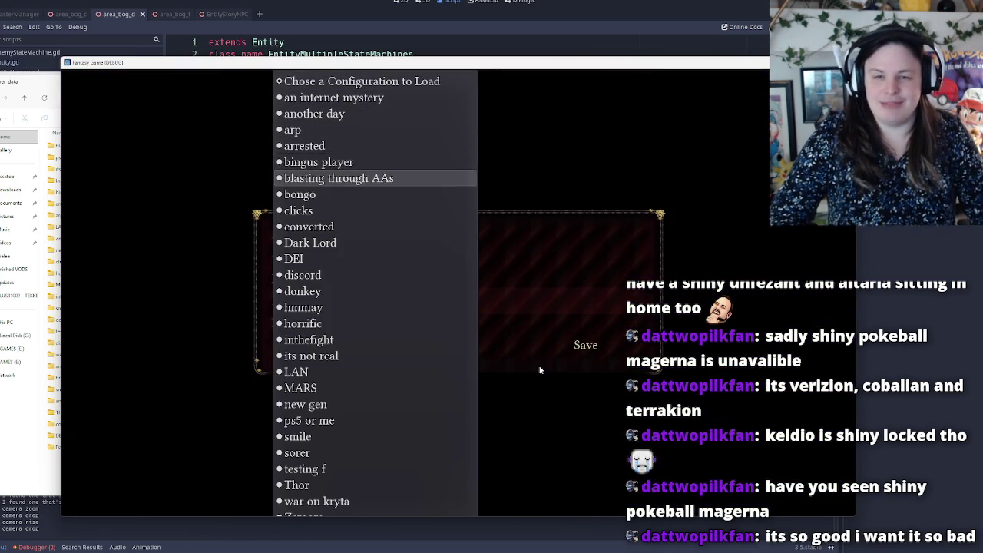
{"action": "key", "text": "Return"}
{"action": "key", "text": "Down"}
{"action": "key", "text": "Down"}
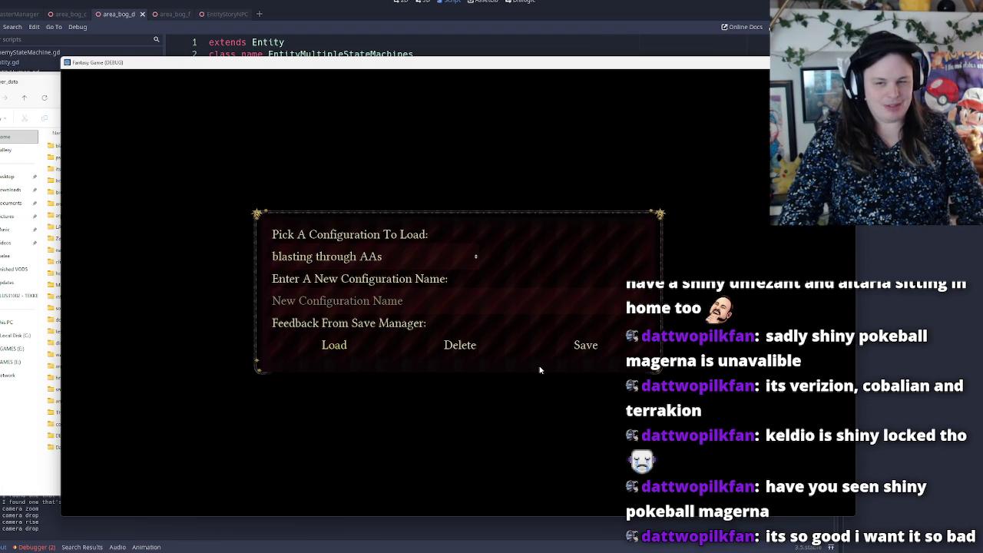
{"action": "key", "text": "Return"}
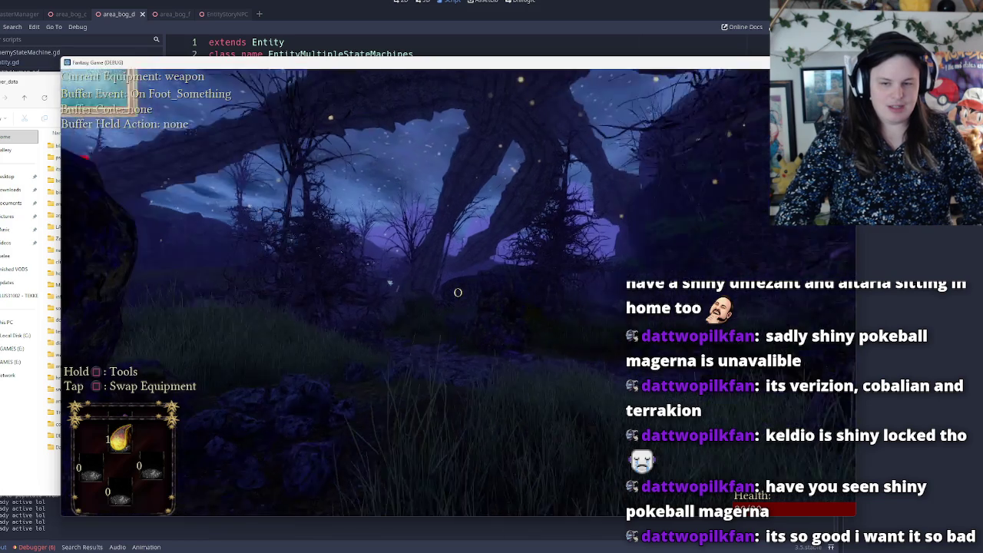
Shoot and evade toward the big tree in the bog until the debugger breaks at line 25.
{"action": "left_click", "coordinate": [458, 292]}
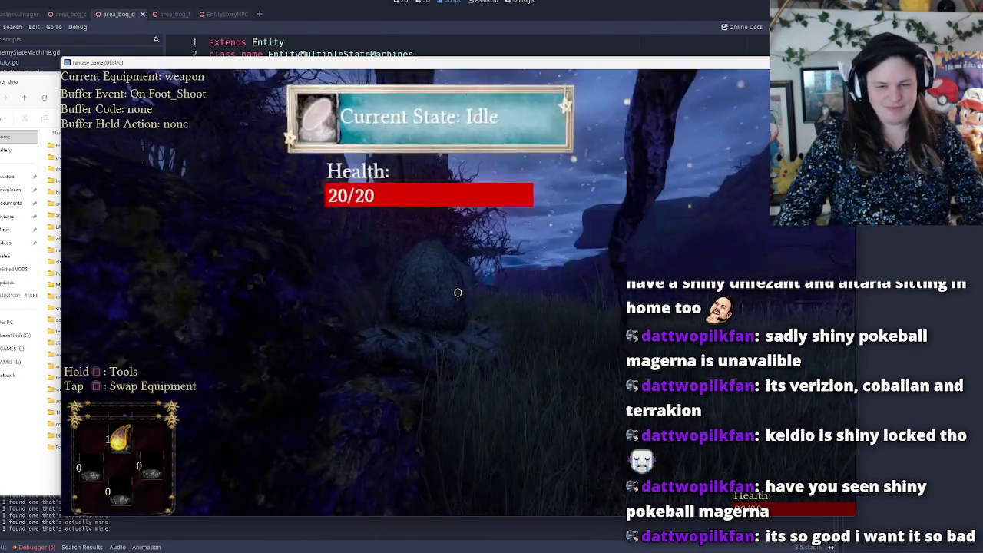
{"action": "key", "text": "space"}
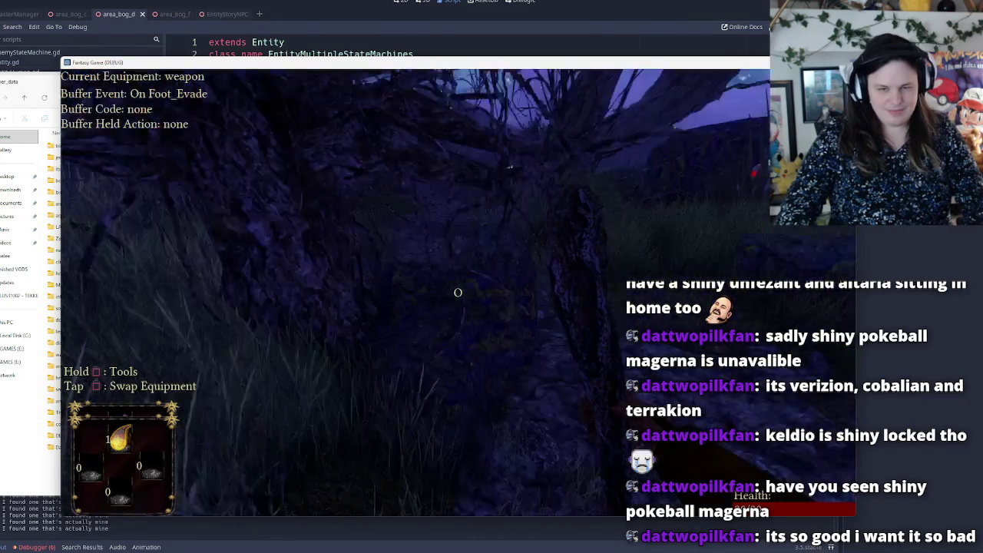
{"action": "key", "text": "space"}
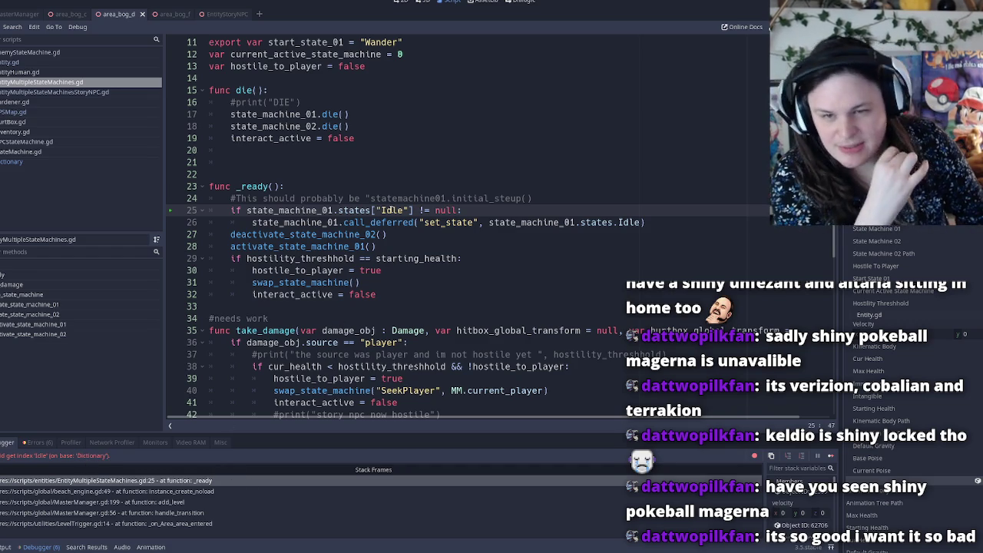
Rewrite line 25 as if state_machine_01.states.values.has("Idle"):, dropping the != null comparison.
{"action": "left_click", "coordinate": [419, 211]}
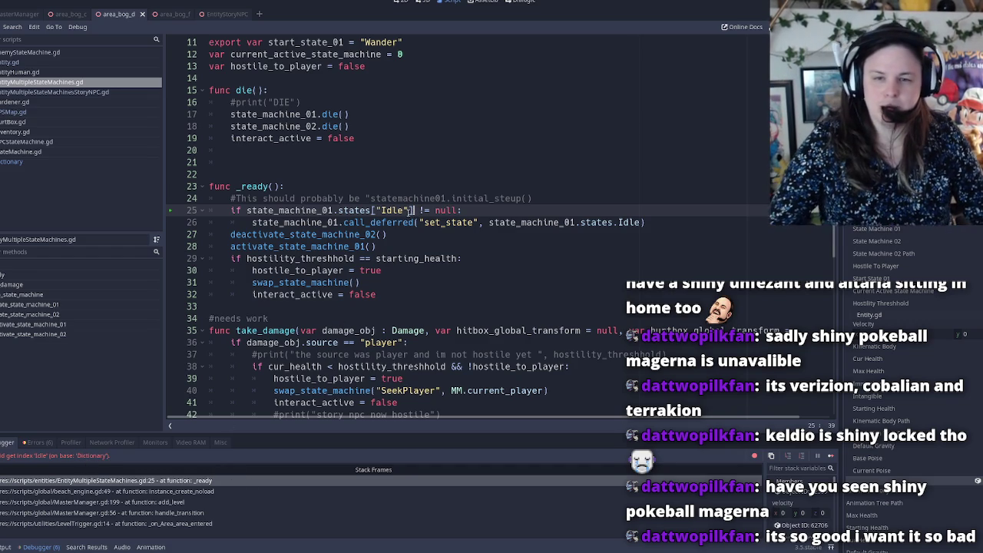
{"action": "key", "text": "Delete"}
{"action": "left_click", "coordinate": [397, 210]}
{"action": "key", "text": "Left"}
{"action": "key", "text": "Left"}
{"action": "key", "text": "Left"}
{"action": "key", "text": "BackSpace"}
{"action": "type", "text": "."}
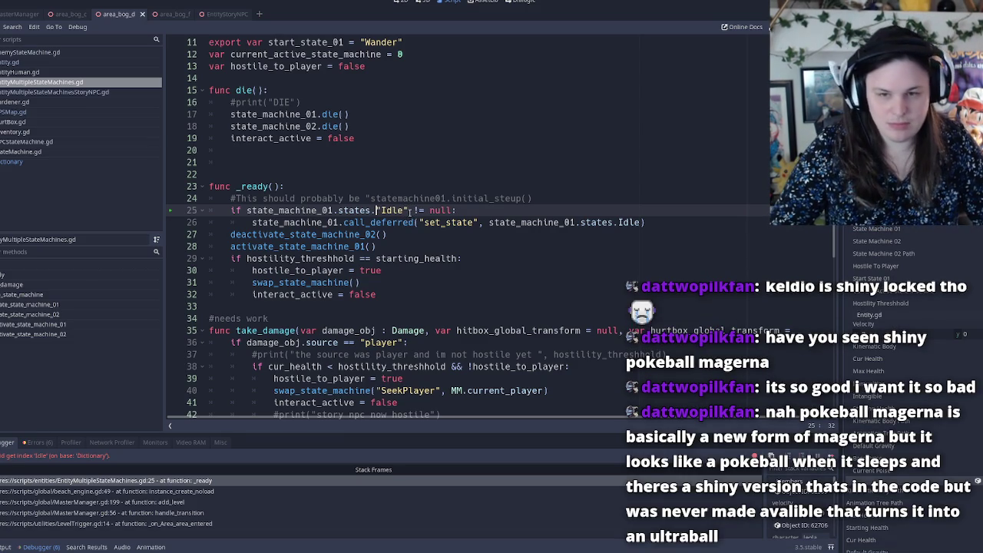
{"action": "type", "text": "values.has("}
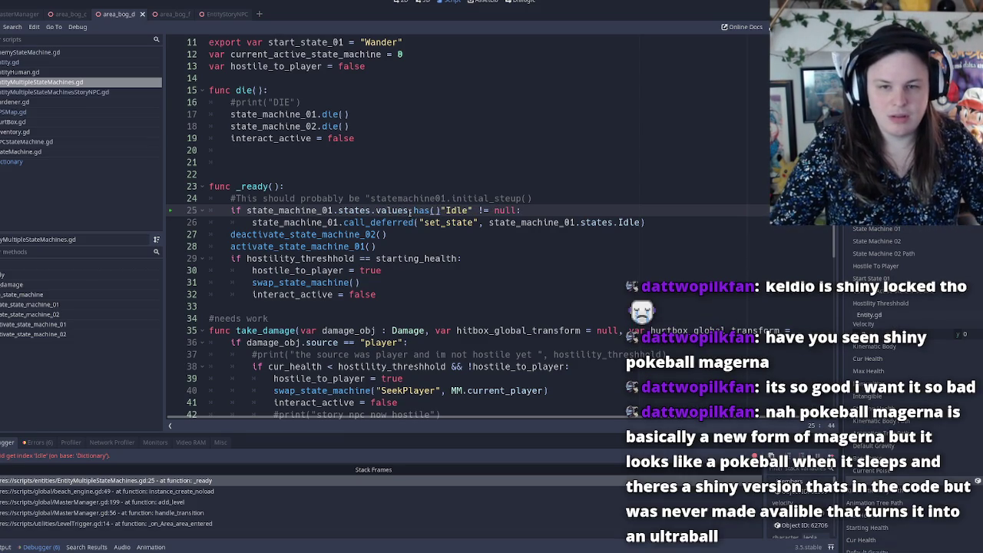
{"action": "key", "text": "Delete"}
{"action": "key", "text": "Right"}
{"action": "key", "text": "Right"}
{"action": "key", "text": "Right"}
{"action": "type", "text": ")"}
{"action": "key", "text": "shift+End"}
{"action": "key", "text": "BackSpace"}
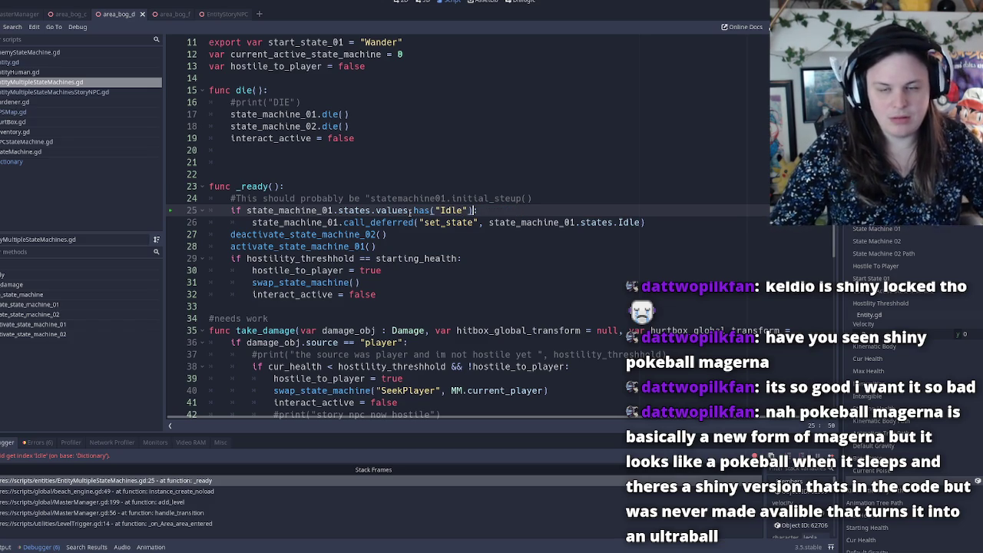
Save the edited script and relaunch the game to test the fix.
{"action": "key", "text": "ctrl+s"}
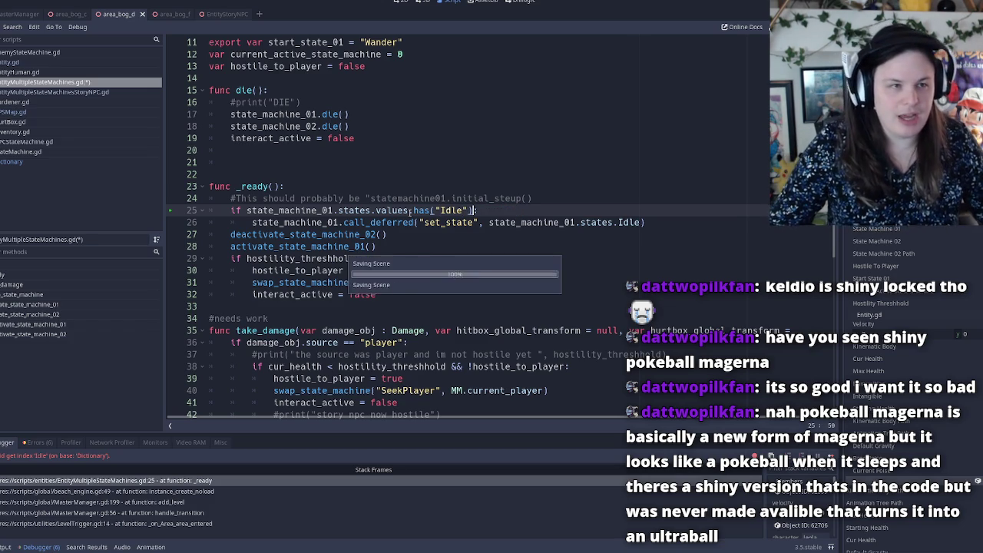
{"action": "key", "text": "F8"}
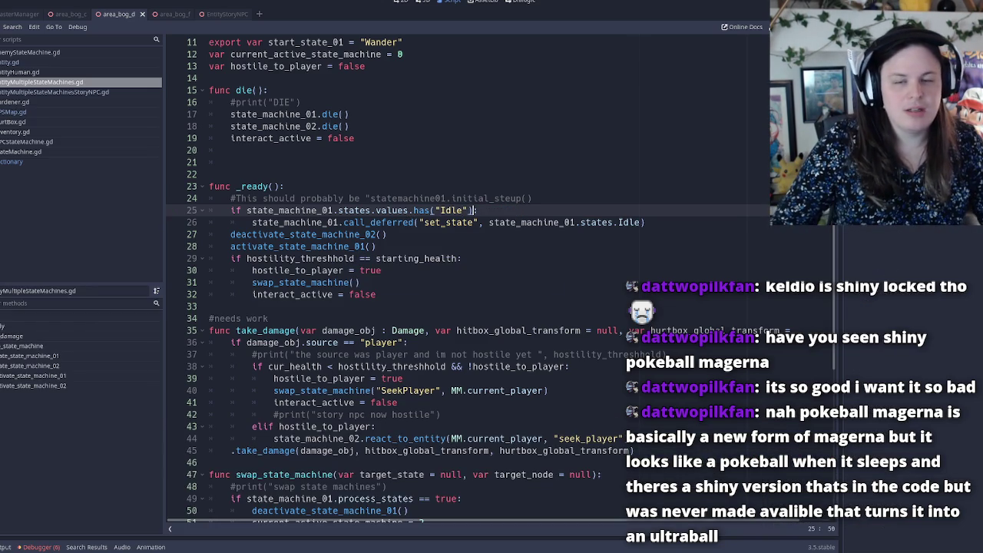
{"action": "key", "text": "ctrl+s"}
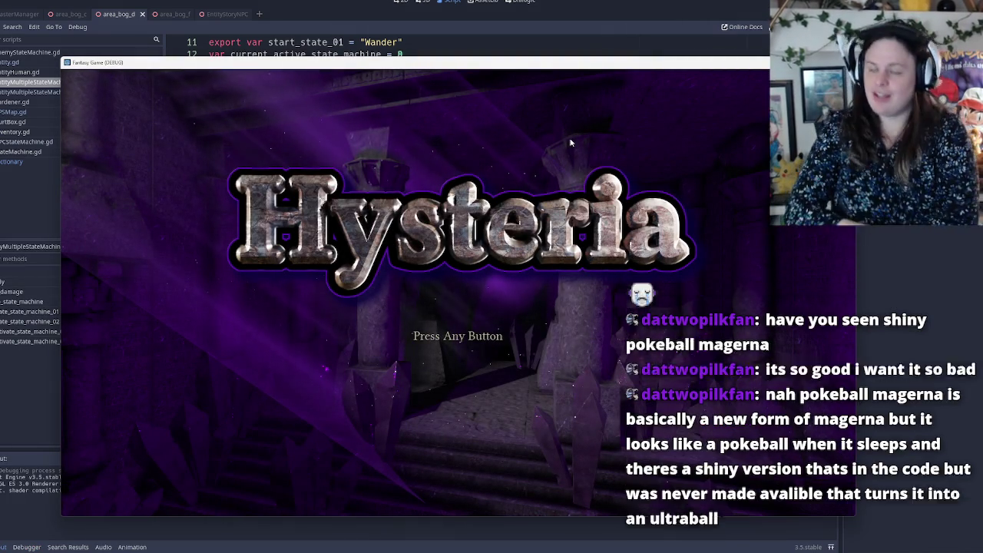
Get past Press Any Button and start from the title menu until the 'values' index error appears.
{"action": "key", "text": "Return"}
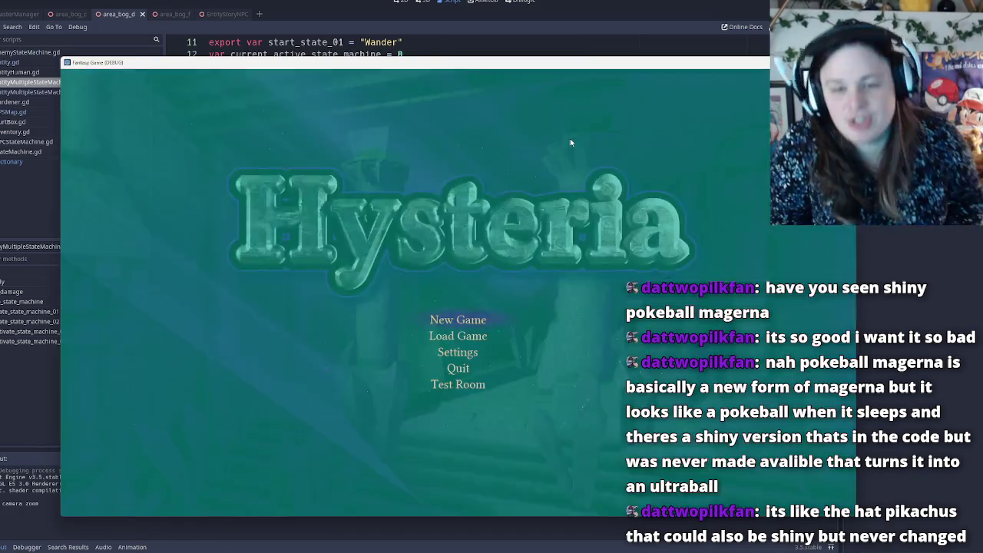
{"action": "key", "text": "Return"}
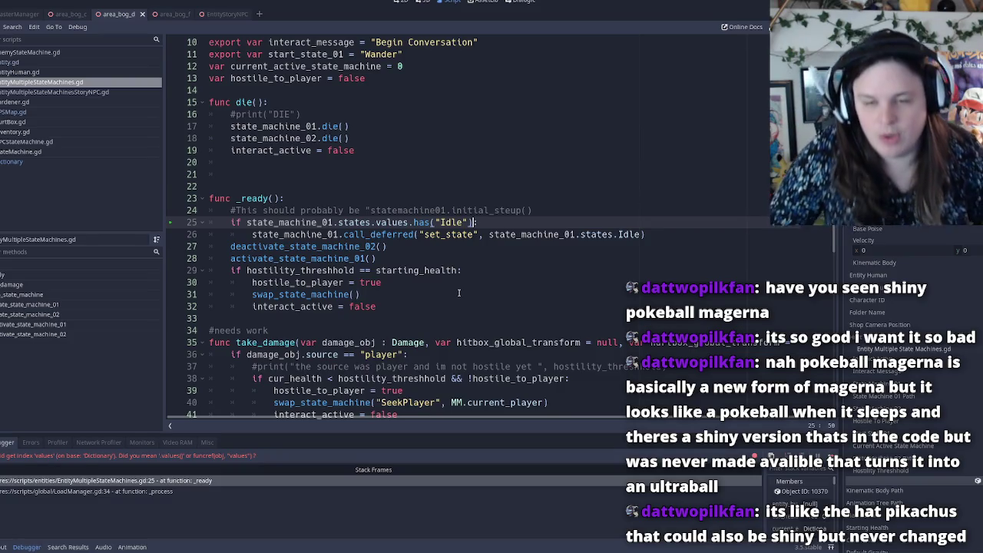
Change line 25 to call states.values().has("Idle") and save the script.
{"action": "left_click", "coordinate": [407, 222]}
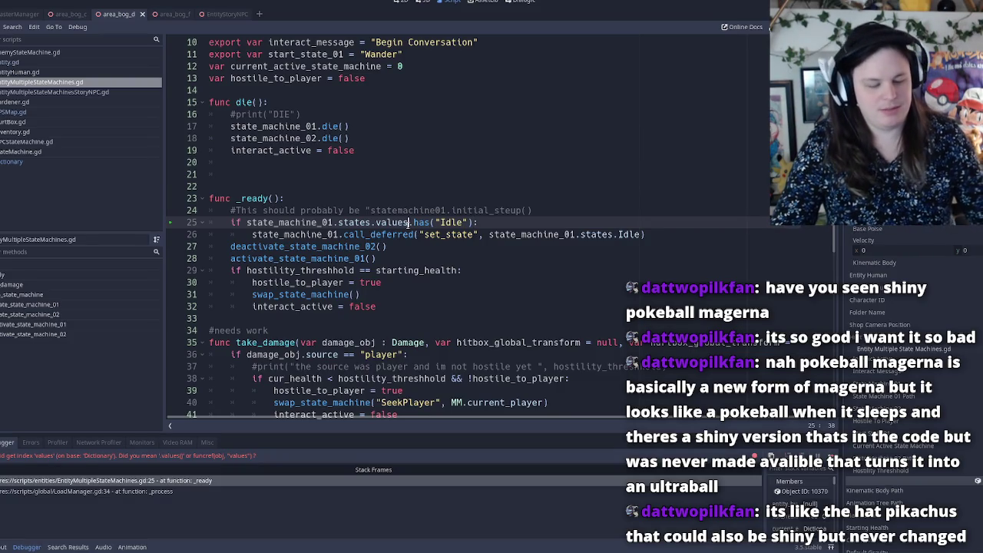
{"action": "type", "text": "()"}
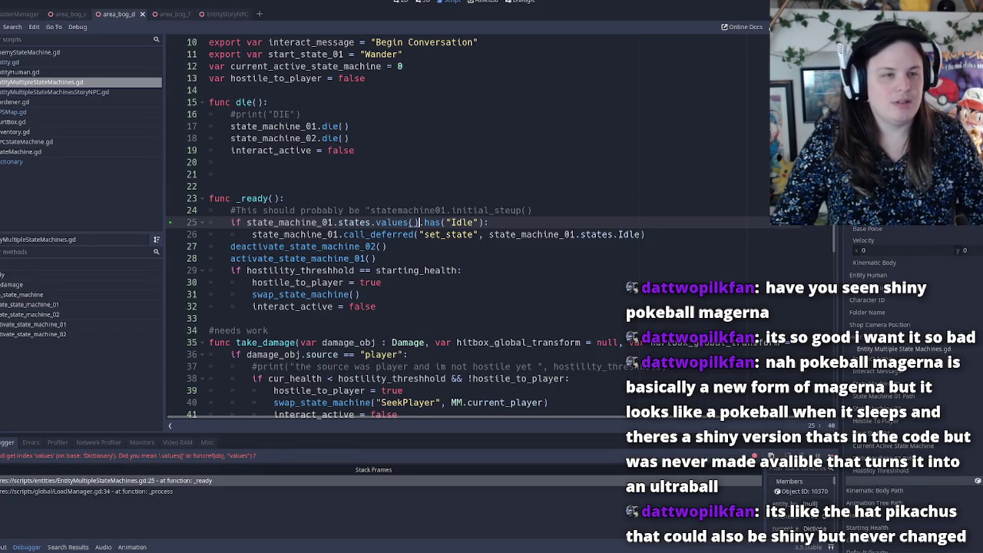
{"action": "key", "text": "Escape"}
{"action": "key", "text": "ctrl+s"}
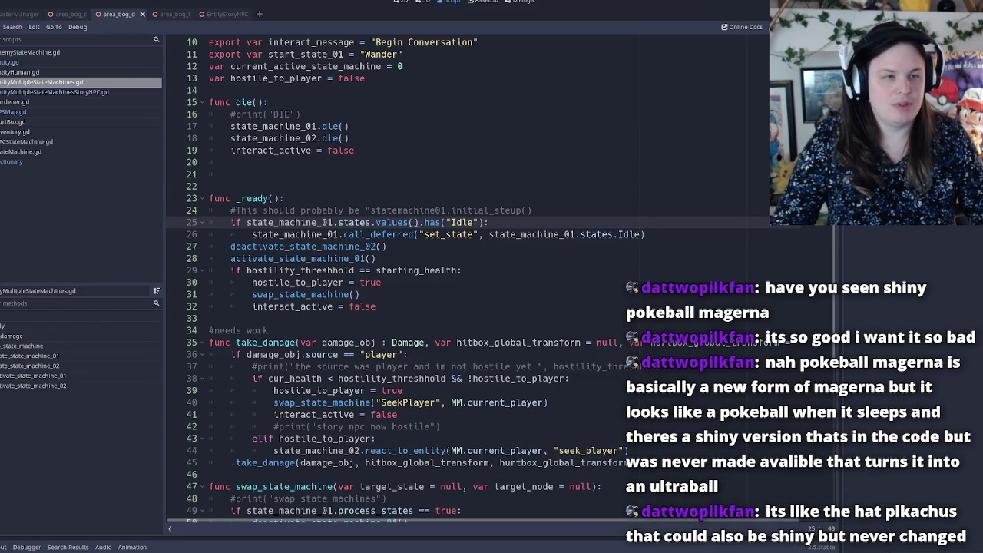
Relaunch the game, pass the Press Any Button prompt, and choose Load Game.
{"action": "key", "text": "F5"}
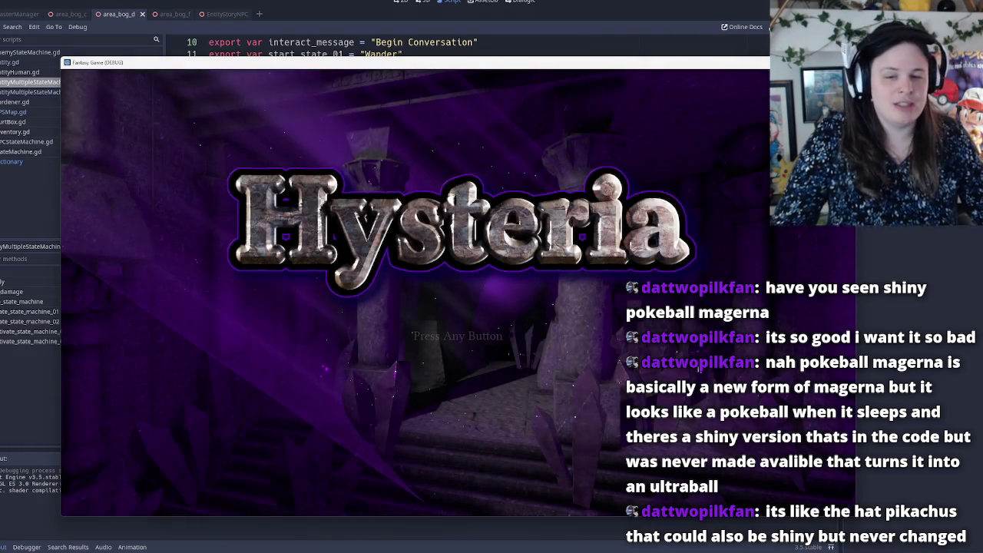
{"action": "key", "text": "Return"}
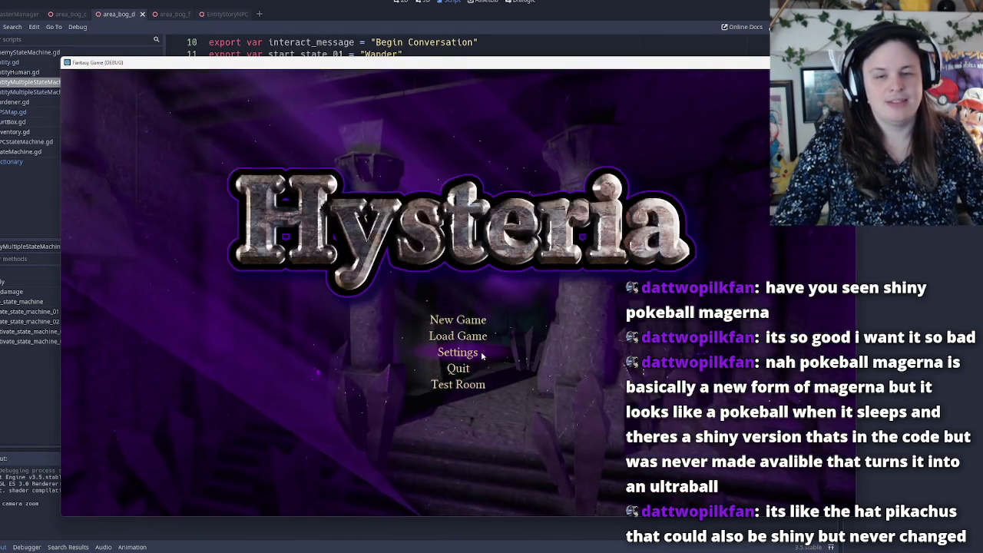
{"action": "left_click", "coordinate": [468, 335]}
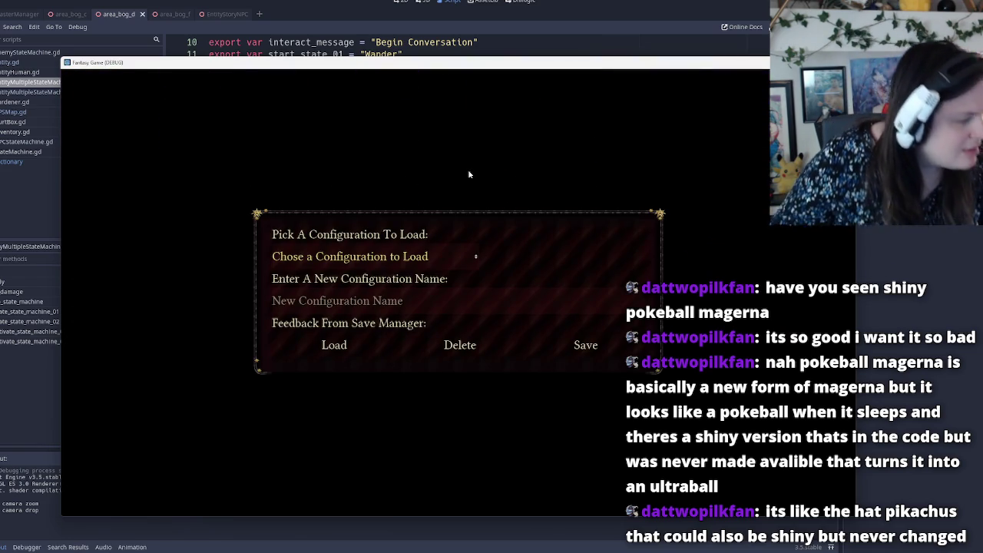
Choose 'blasting through AAs' from the configuration dropdown and load it.
{"action": "left_click", "coordinate": [338, 256]}
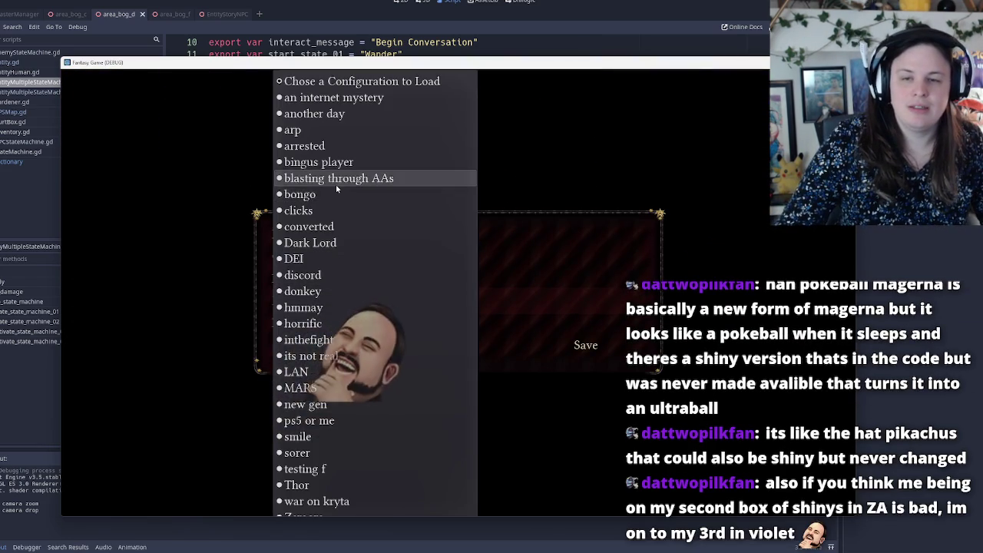
{"action": "left_click", "coordinate": [339, 177]}
{"action": "left_click", "coordinate": [334, 345]}
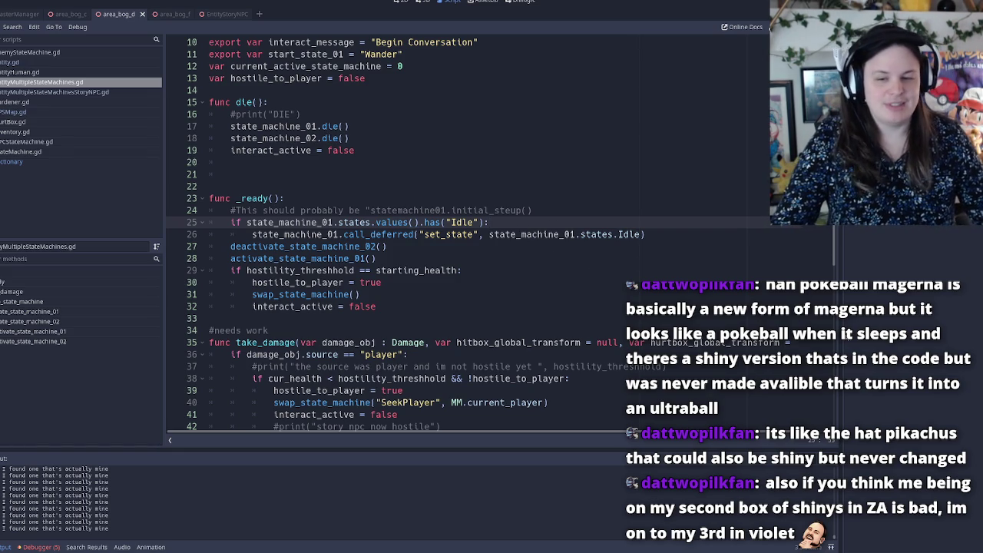
Switch to the game window and play until the debugger breaks at NPCStateMachine.gd line 129.
{"action": "key", "text": "alt+Tab"}
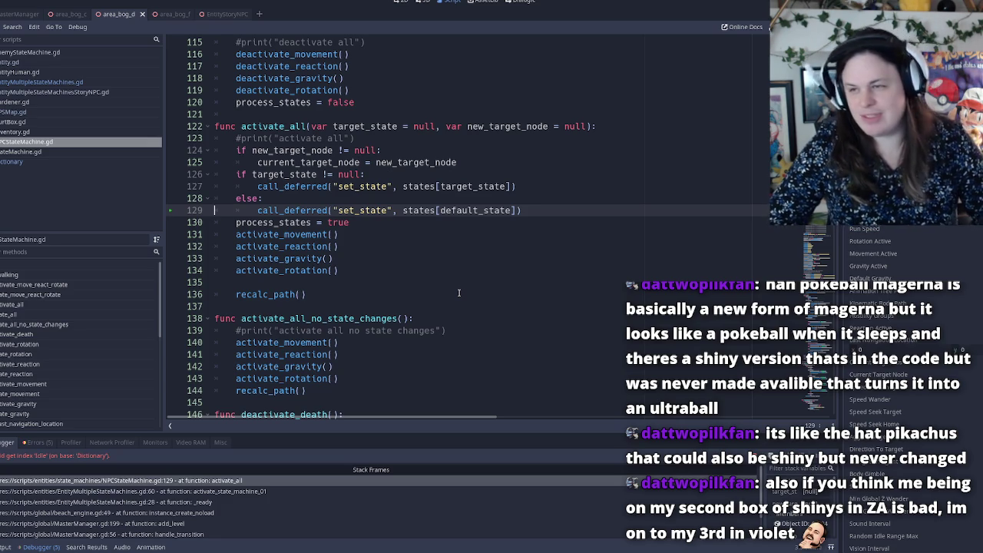
{"action": "scroll", "coordinate": [84, 539], "scroll_direction": "down", "scroll_amount": 2}
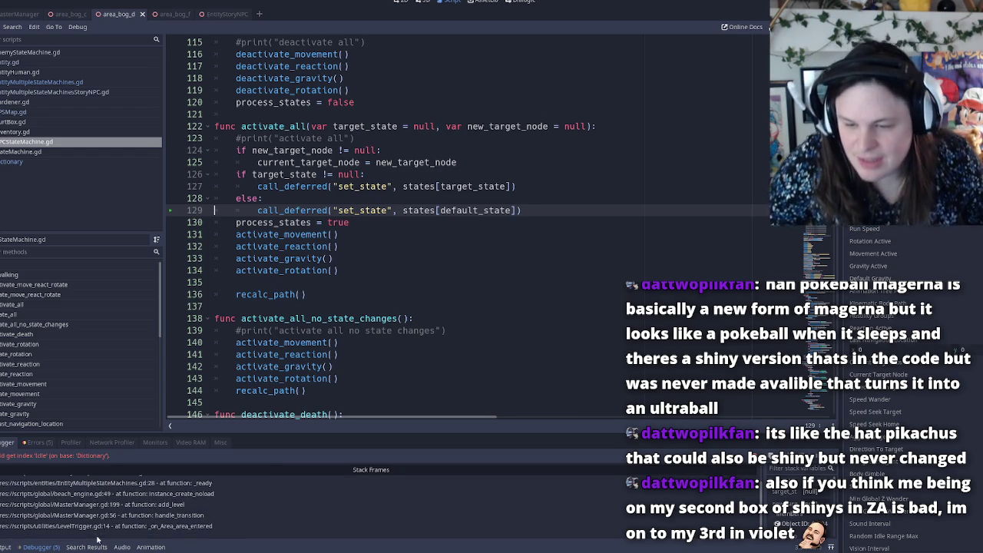
Follow the _ready stack frame at line 28 to the activate_state_machine_01 definition.
{"action": "scroll", "coordinate": [176, 515], "scroll_direction": "up", "scroll_amount": 3}
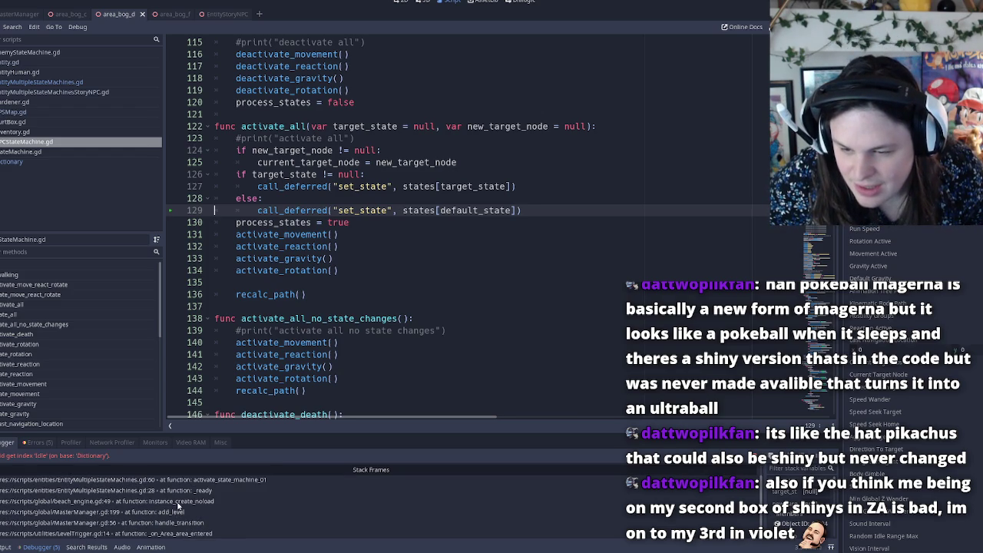
{"action": "left_click", "coordinate": [178, 501]}
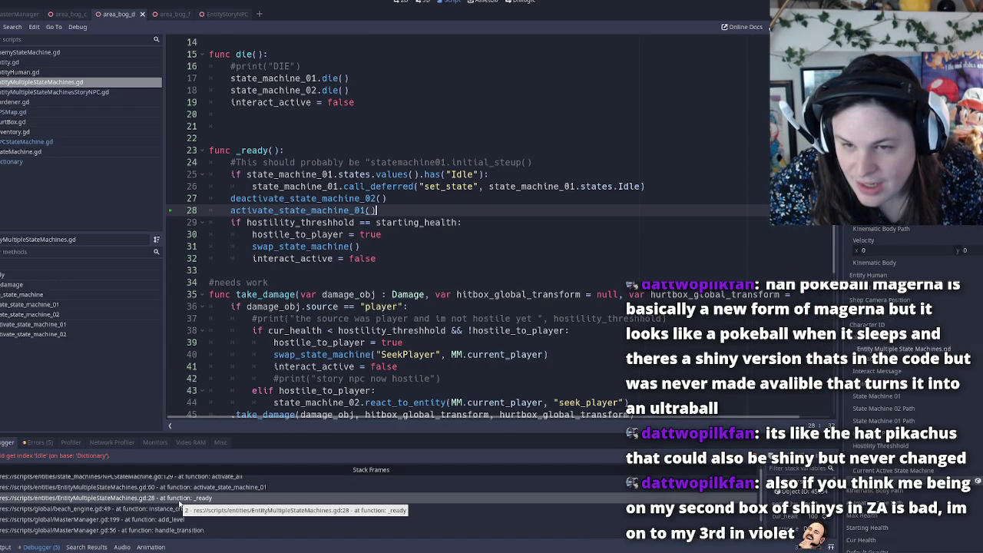
{"action": "double_click", "coordinate": [314, 211]}
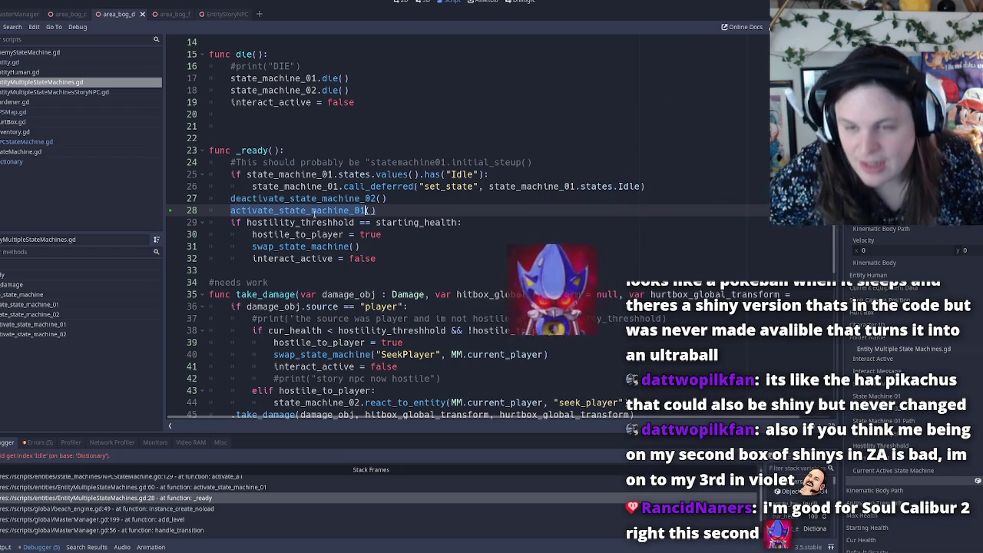
{"action": "left_click", "coordinate": [314, 214], "text": "ctrl"}
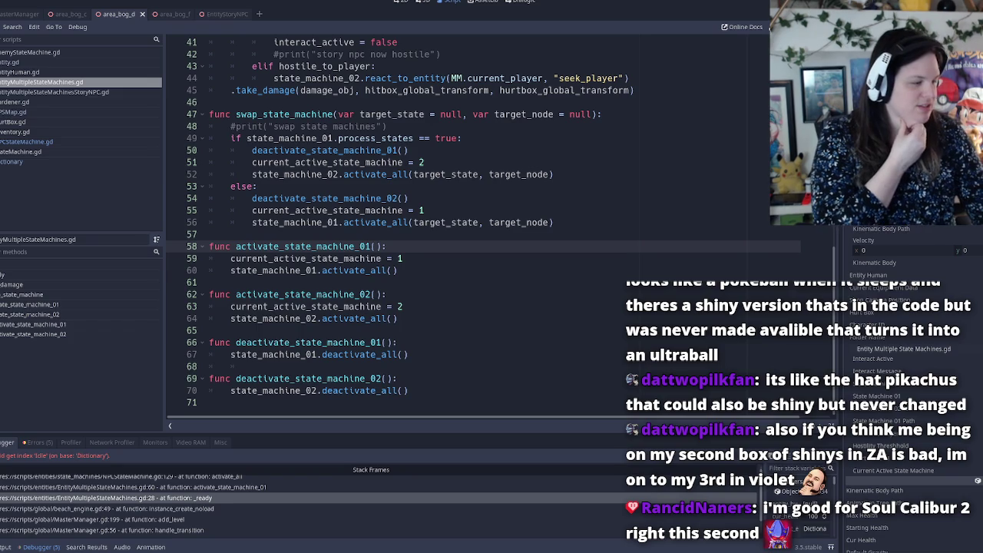
Check lines 59 and 45, save the script, and search Windows for notepad.
{"action": "left_click", "coordinate": [345, 258]}
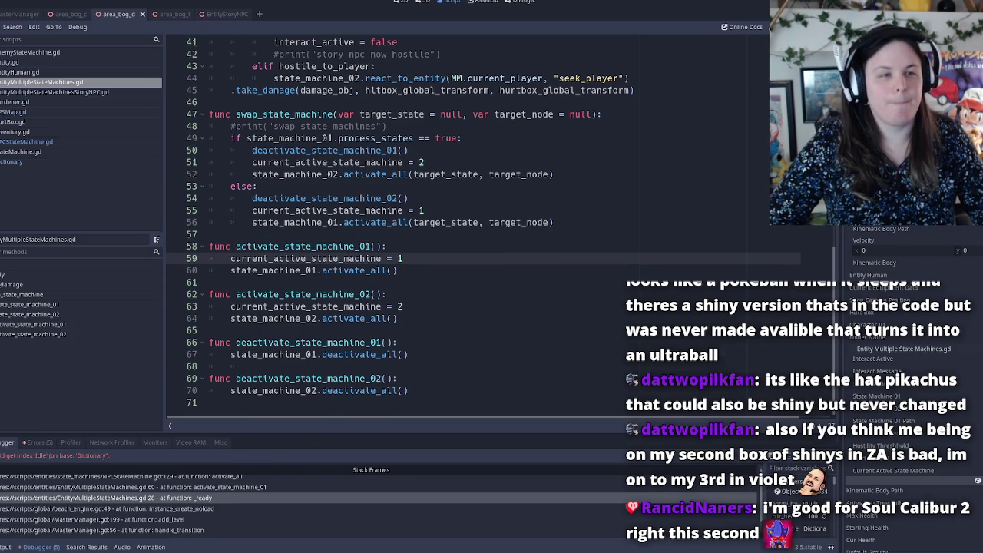
{"action": "key", "text": "F8"}
{"action": "key", "text": "ctrl+s"}
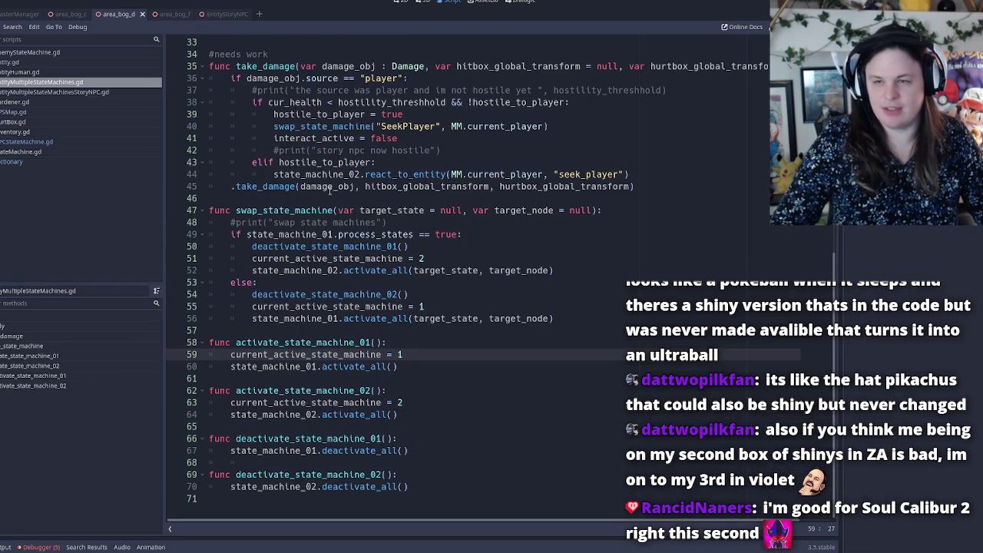
{"action": "left_click", "coordinate": [331, 186]}
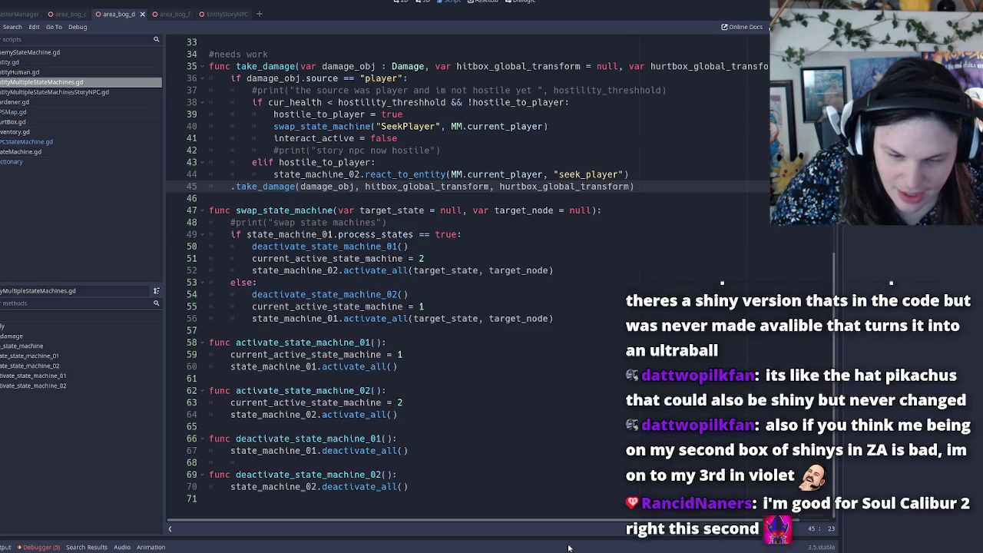
{"action": "key", "text": "super"}
{"action": "type", "text": "notepad"}
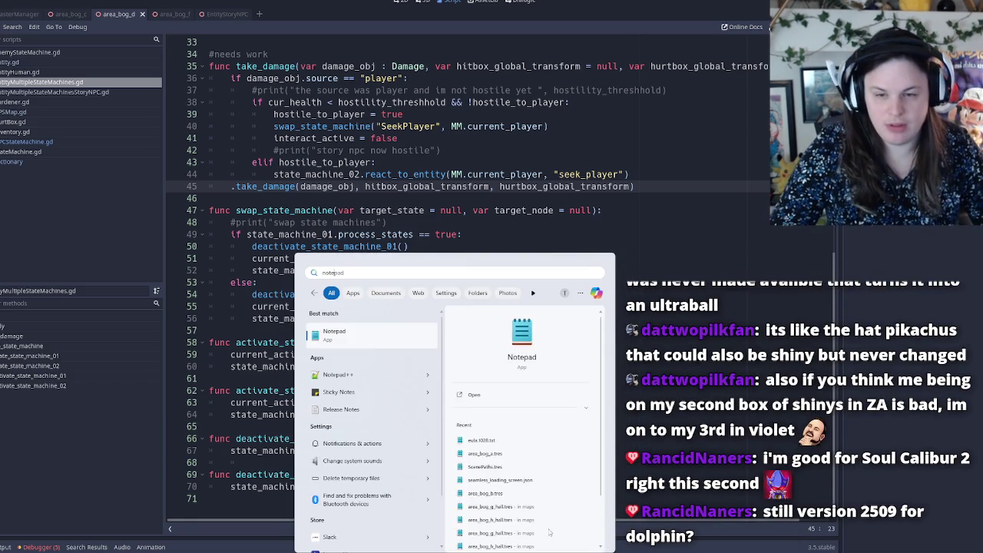
{"action": "key", "text": "Return"}
{"action": "key", "text": "Return"}
{"action": "key", "text": "Return"}
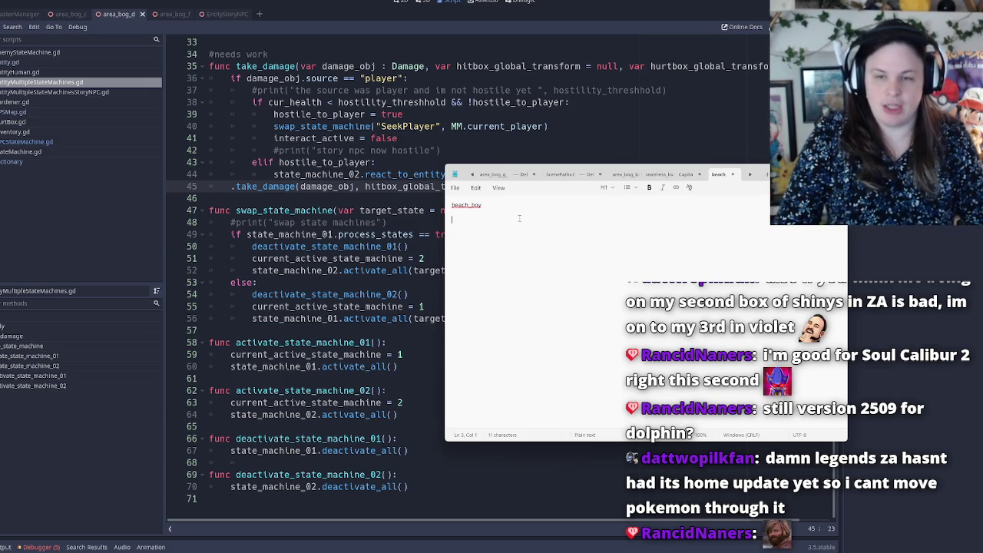
{"action": "left_click", "coordinate": [329, 187]}
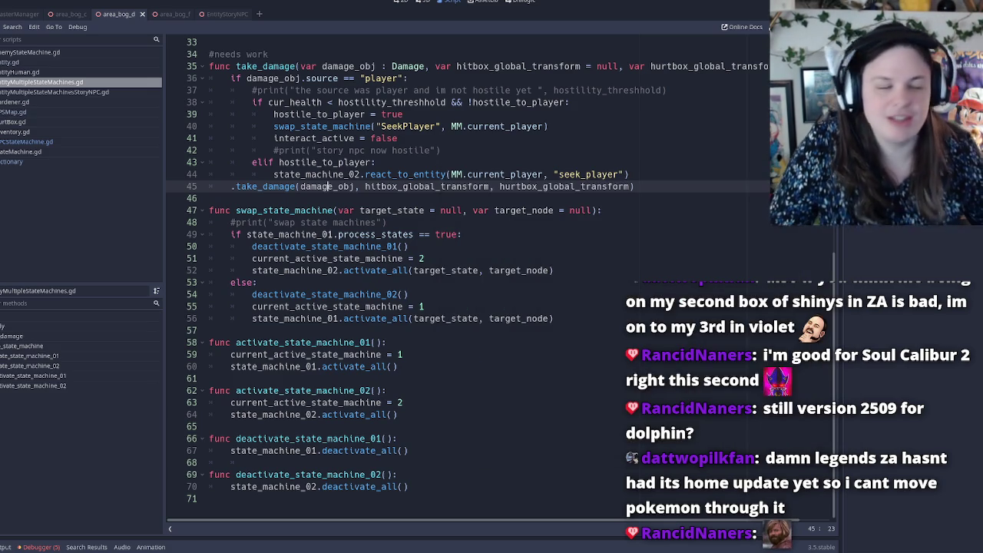
{"action": "key", "text": "alt+Tab"}
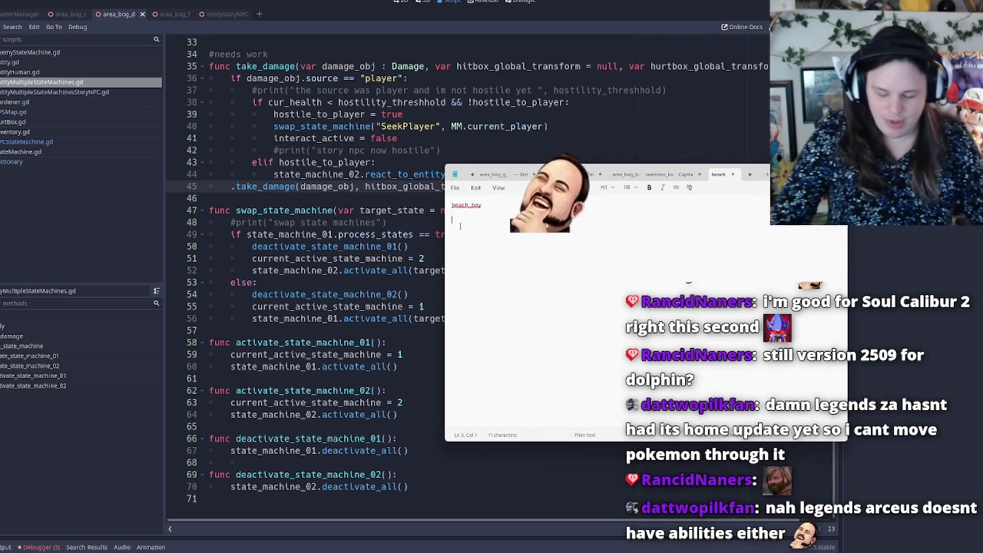
{"action": "key", "text": "super"}
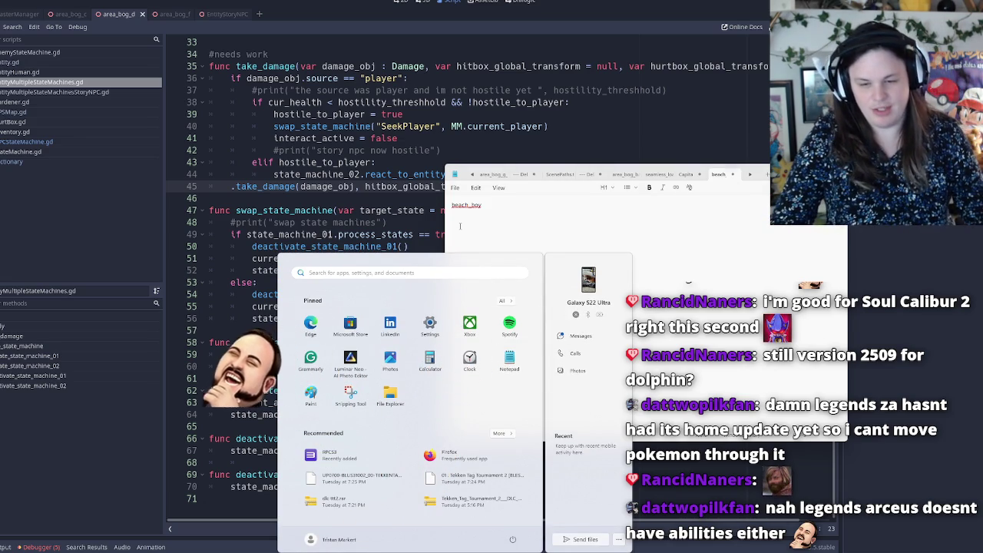
{"action": "type", "text": "b"}
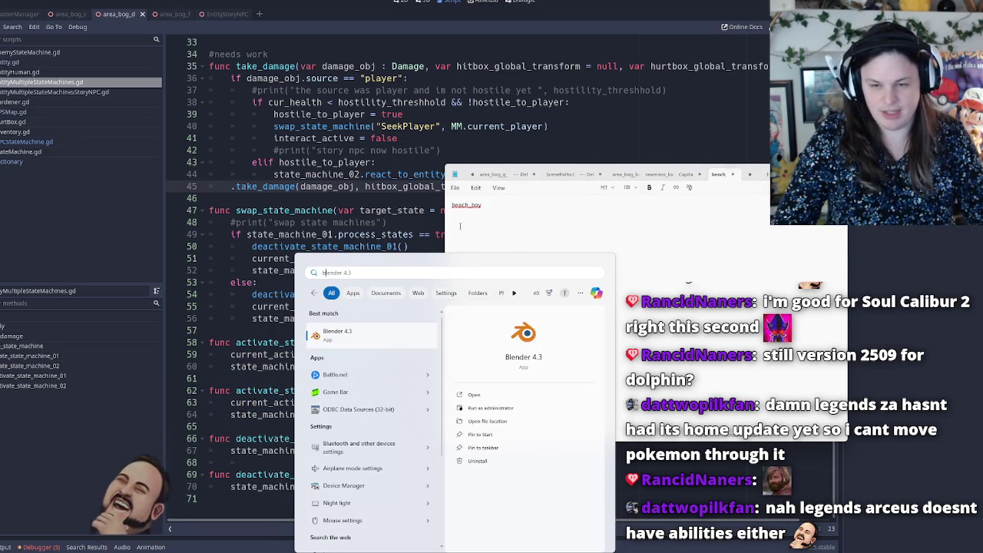
{"action": "key", "text": "BackSpace"}
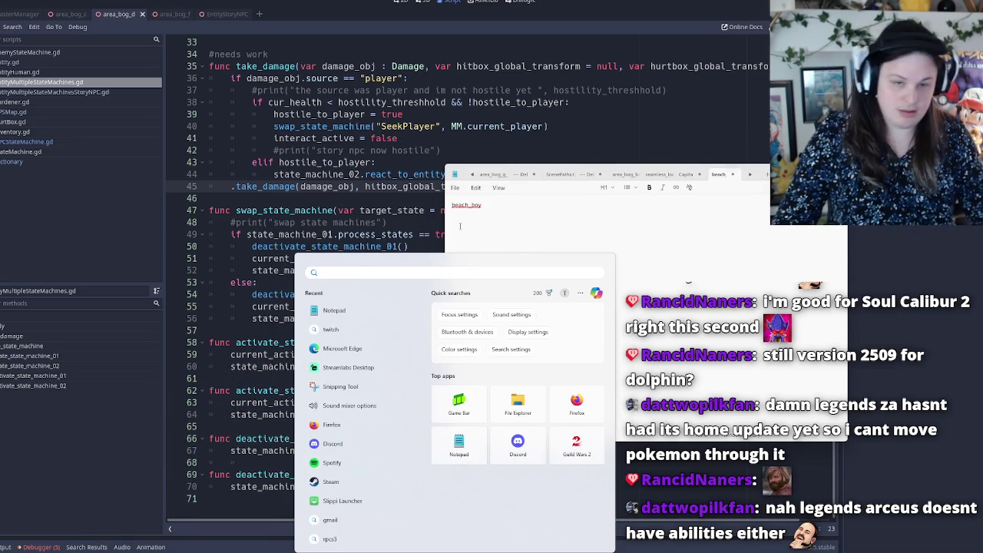
{"action": "key", "text": "Escape"}
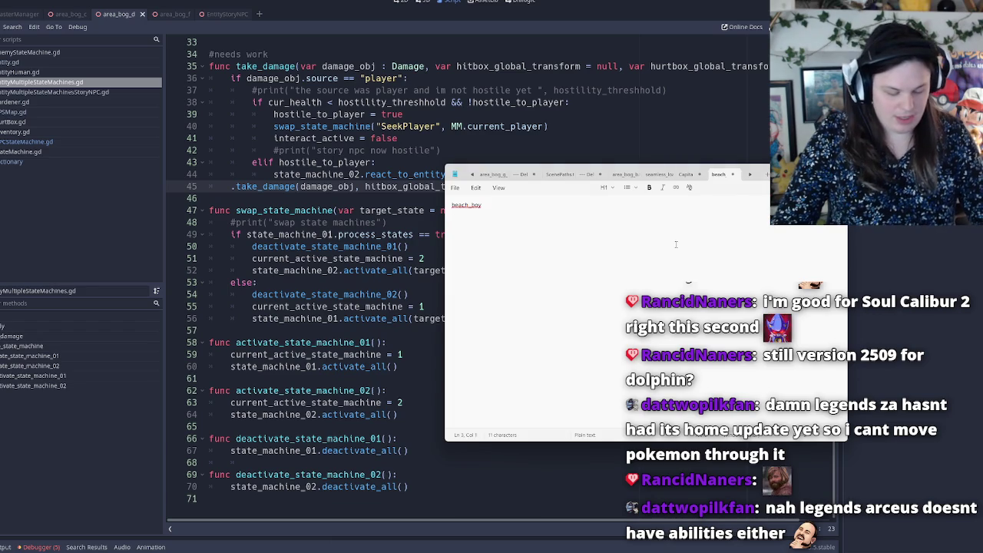
Type 'why is now enemies dying on not having an idle state???????????' and 'WHY THO?????????????????'.
{"action": "type", "text": "why"}
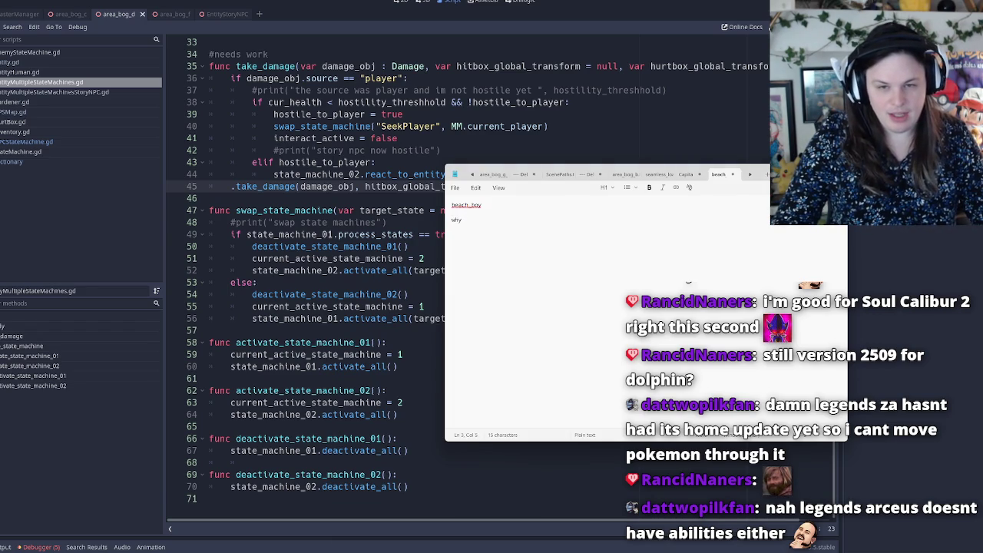
{"action": "key", "text": "BackSpace"}
{"action": "key", "text": "BackSpace"}
{"action": "type", "text": "s now enemie"}
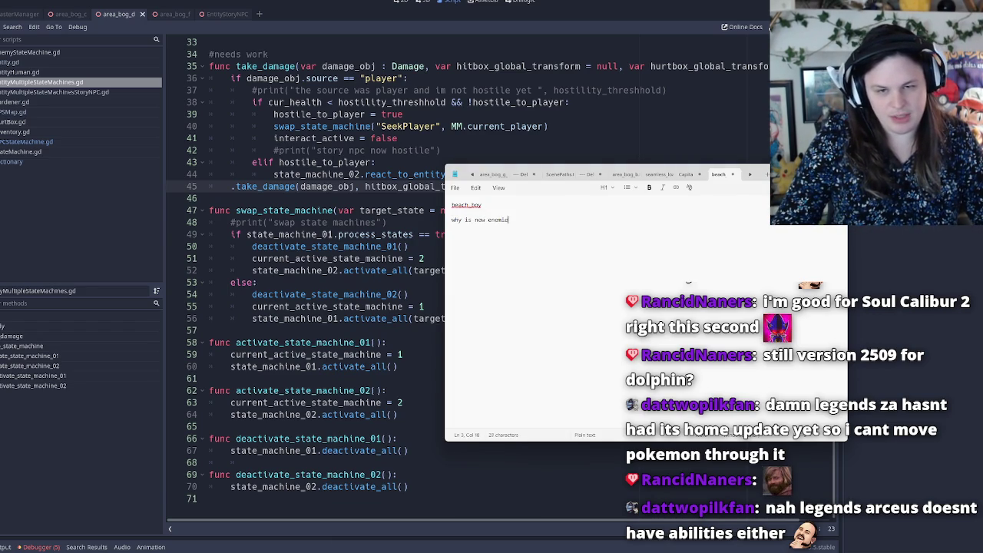
{"action": "type", "text": "s dying on"}
{"action": "key", "text": "BackSpace"}
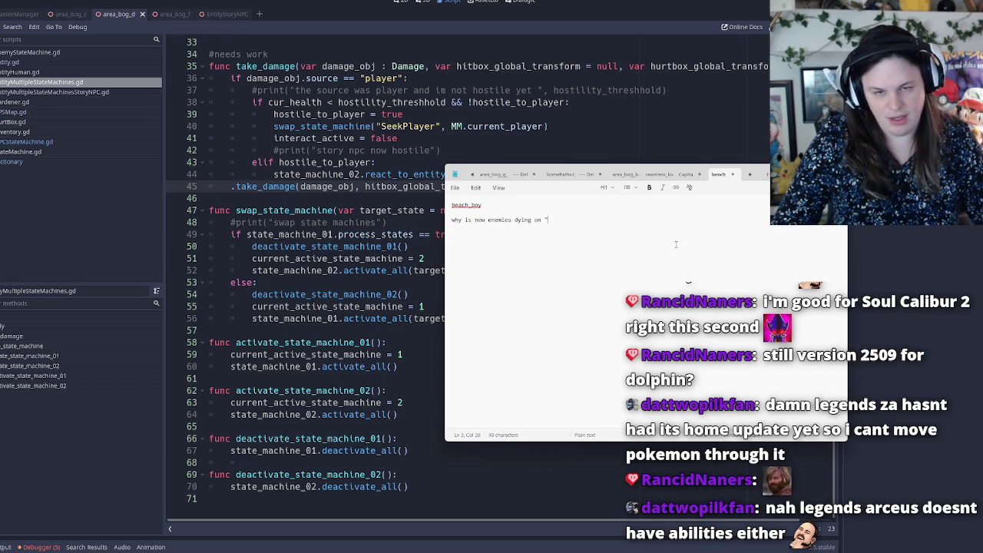
{"action": "type", "text": "not having "}
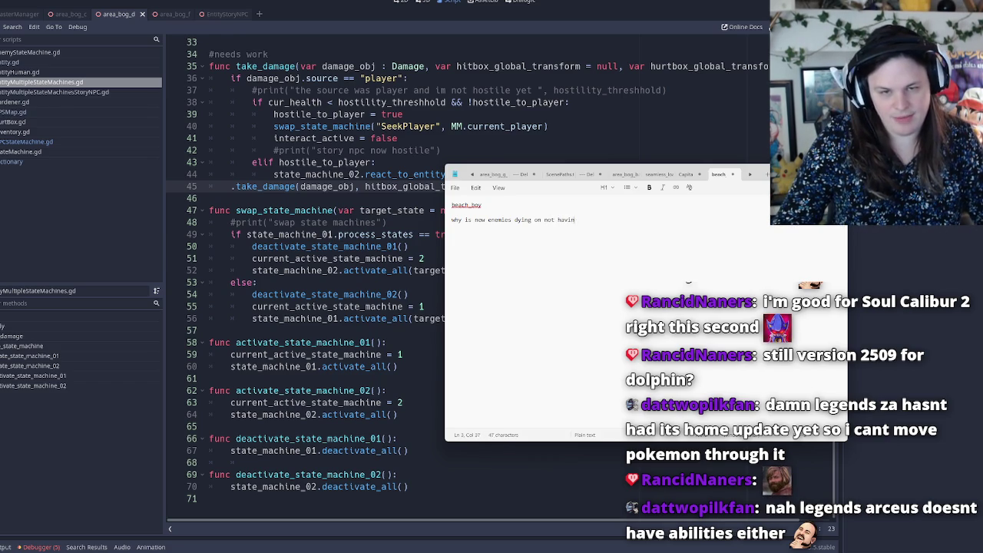
{"action": "type", "text": "an idle state??????????? WHY "}
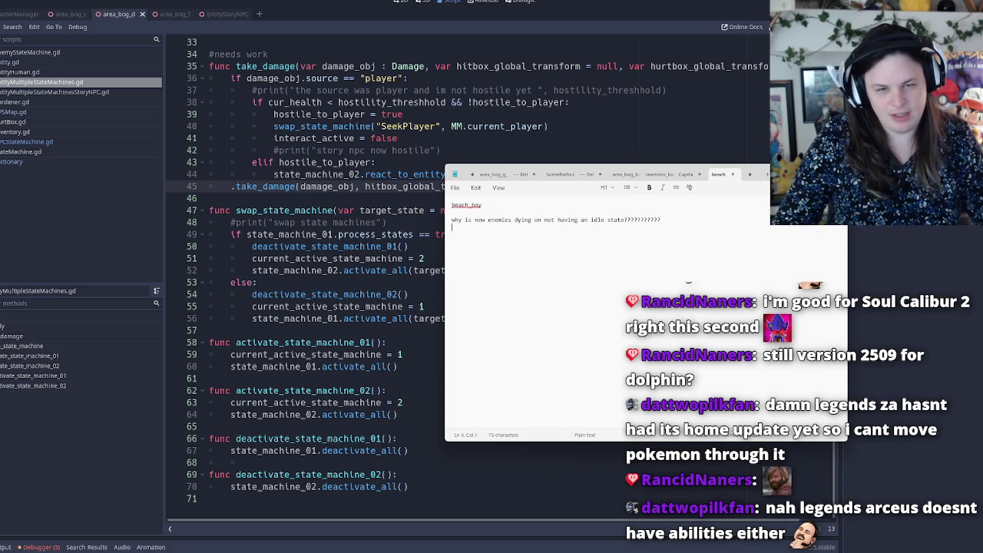
{"action": "type", "text": "THO?????????????????"}
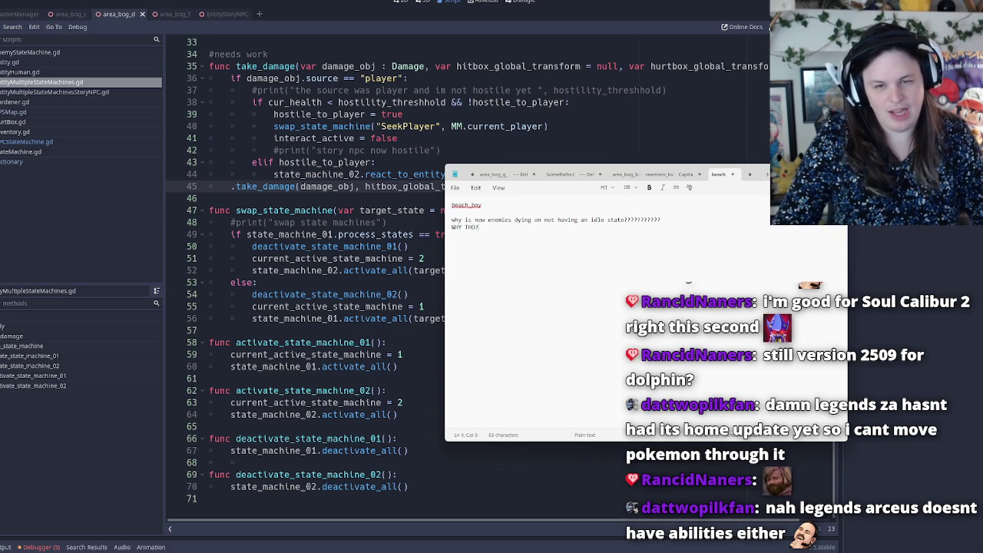
{"action": "key", "text": "Return"}
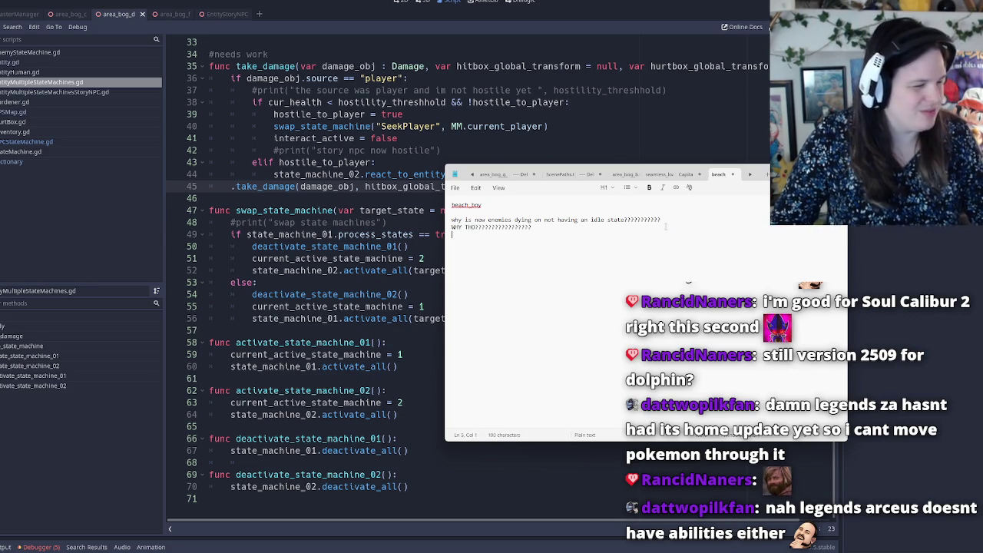
Save the note as beach_boy.txt and switch back to Godot.
{"action": "key", "text": "ctrl+s"}
{"action": "key", "text": "Return"}
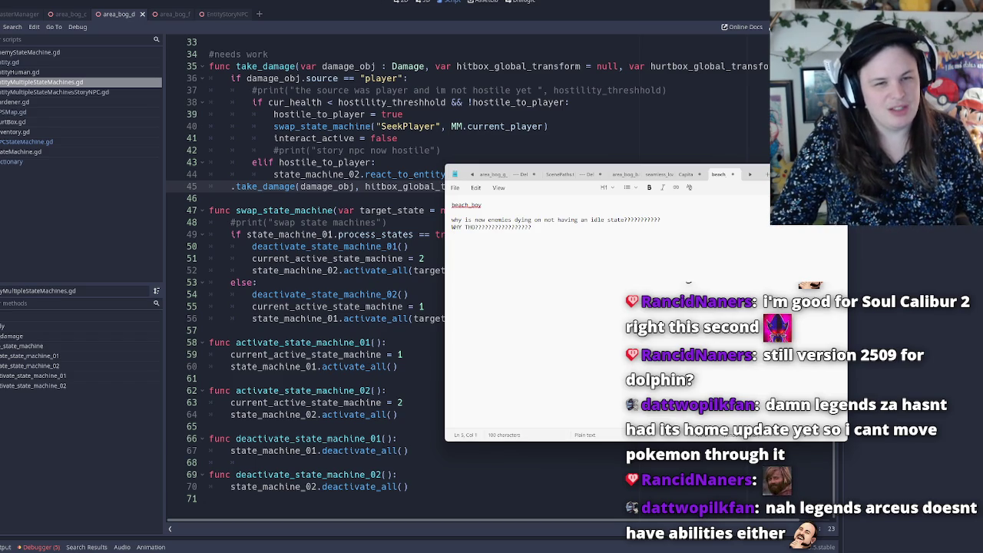
{"action": "key", "text": "alt+Tab"}
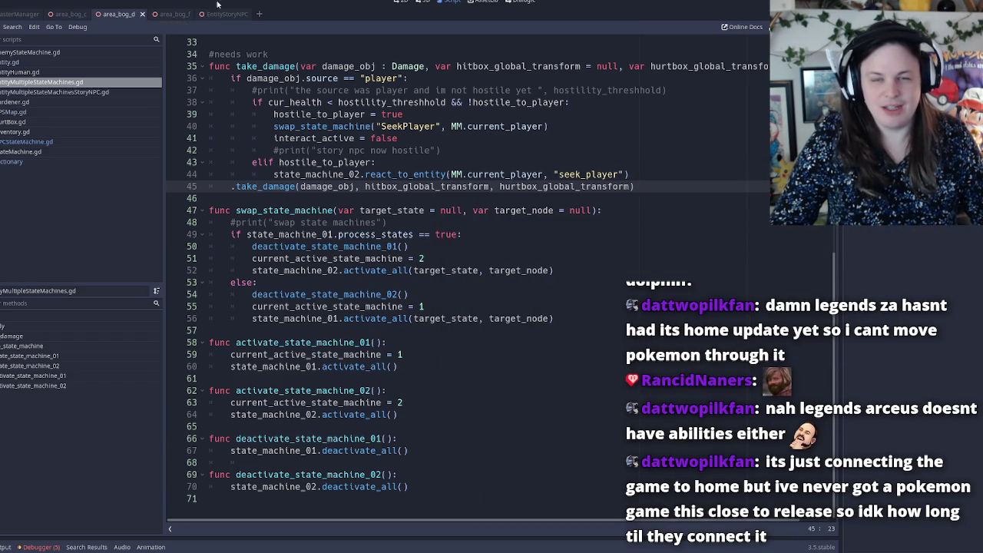
Quit the Godot editor, confirming the exit, and close both leftover File Explorer windows.
{"action": "key", "text": "ctrl+q"}
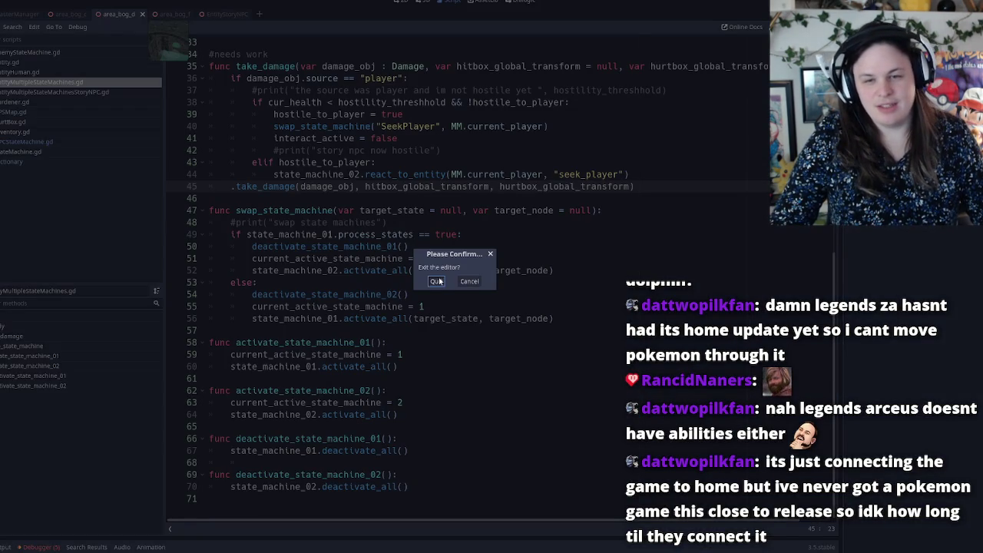
{"action": "left_click", "coordinate": [437, 280]}
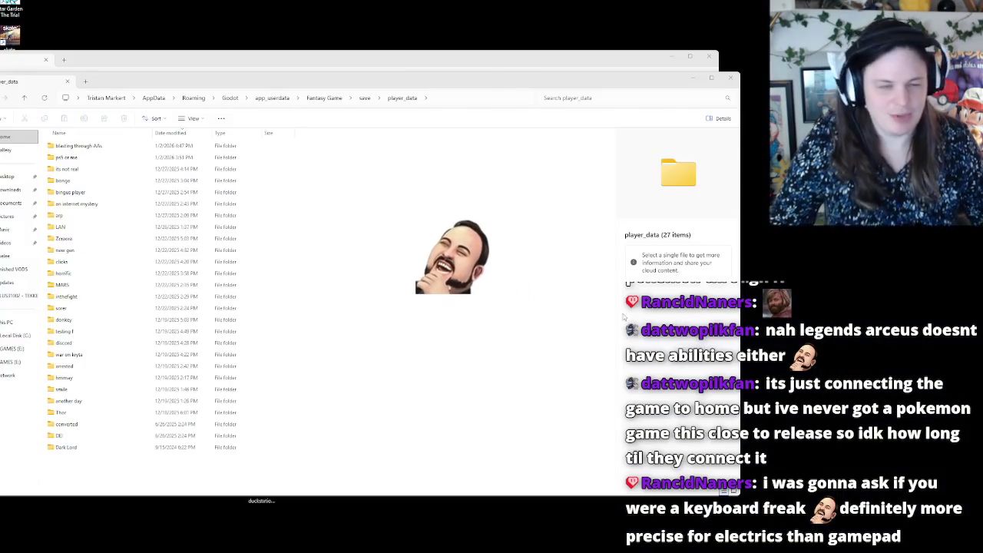
{"action": "left_click", "coordinate": [730, 78]}
{"action": "left_click", "coordinate": [709, 56]}
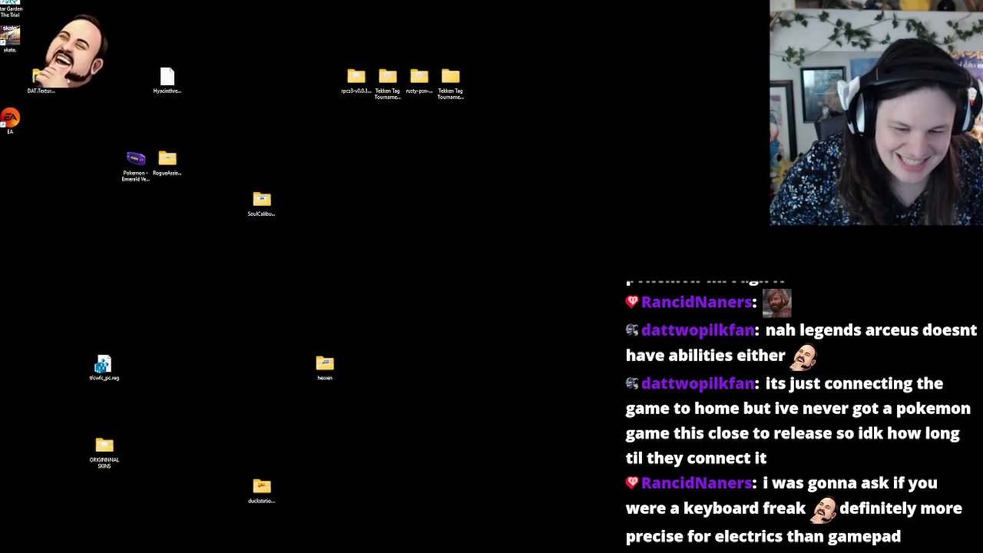
{"action": "mouse_move", "coordinate": [554, 538]}
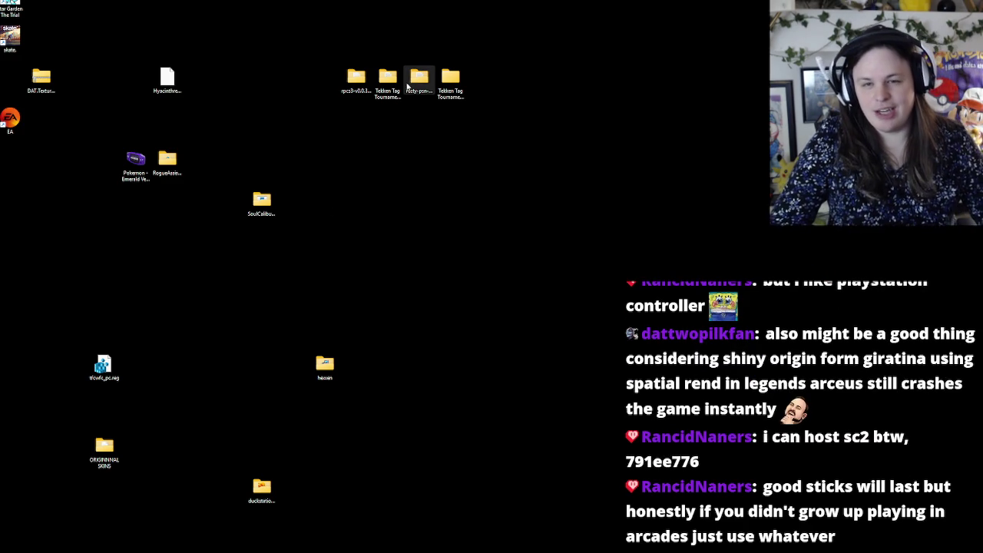
{"action": "left_click", "coordinate": [417, 85]}
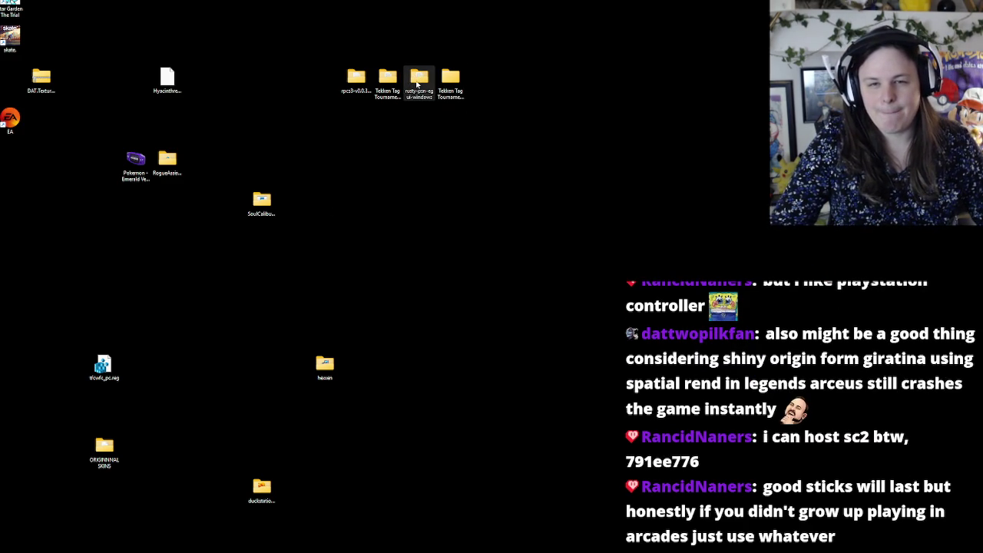
Open the SoulCaliburDolphin-x64 desktop folder and launch Dolphin.exe from it.
{"action": "left_click", "coordinate": [364, 82]}
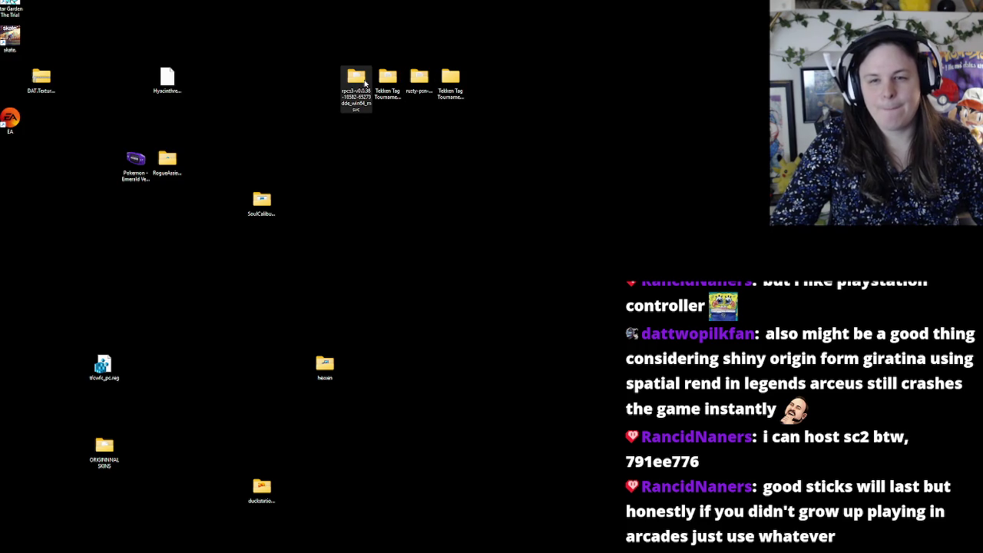
{"action": "left_click", "coordinate": [262, 204]}
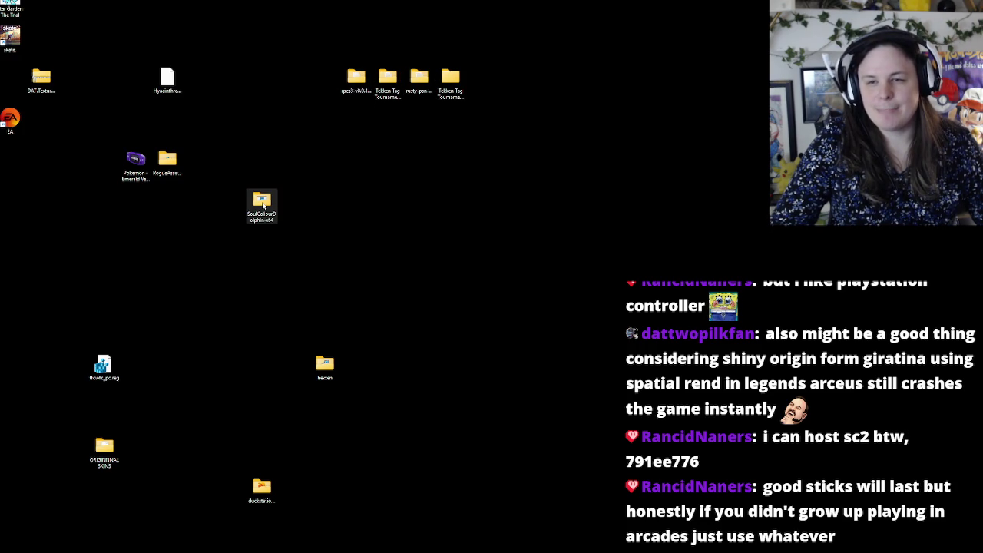
{"action": "double_click", "coordinate": [263, 203]}
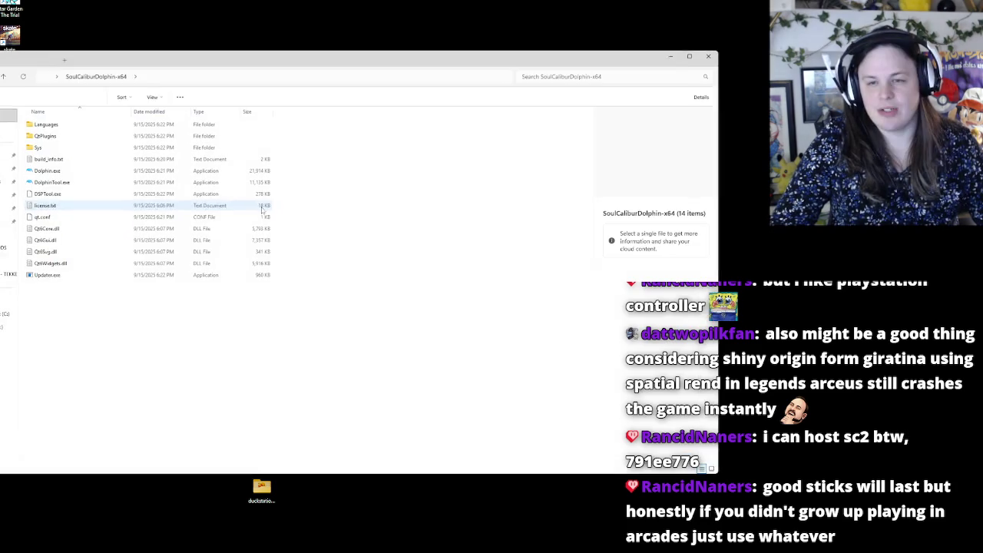
{"action": "double_click", "coordinate": [82, 174]}
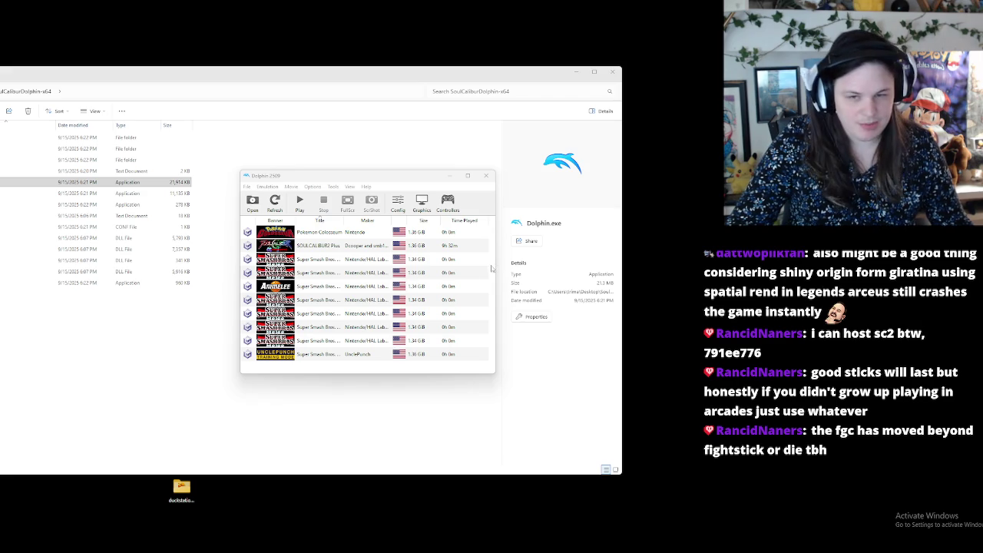
Select SOULCALIBUR2 Plus in the game list and open Tools > Start NetPlay.
{"action": "left_click", "coordinate": [326, 246]}
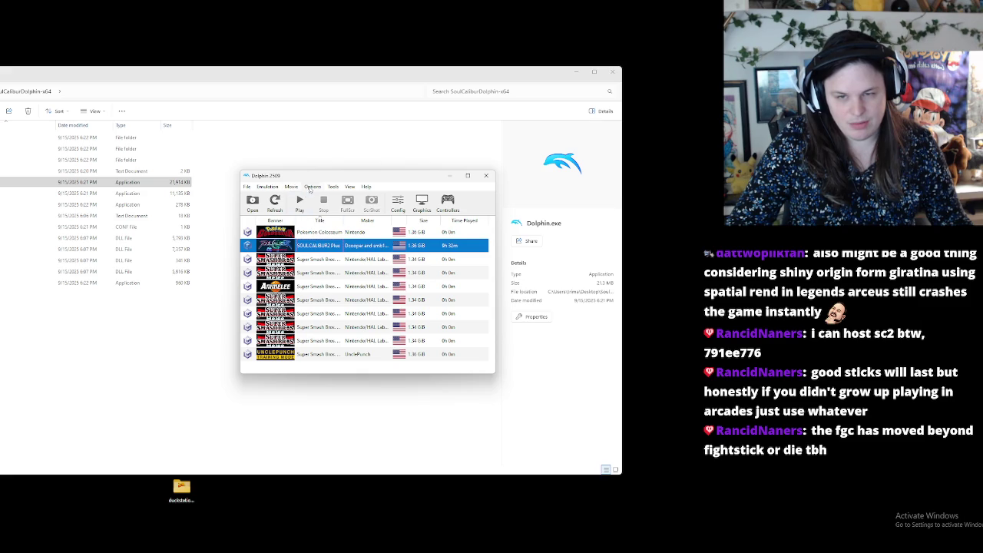
{"action": "left_click", "coordinate": [311, 187]}
{"action": "mouse_move", "coordinate": [290, 188]}
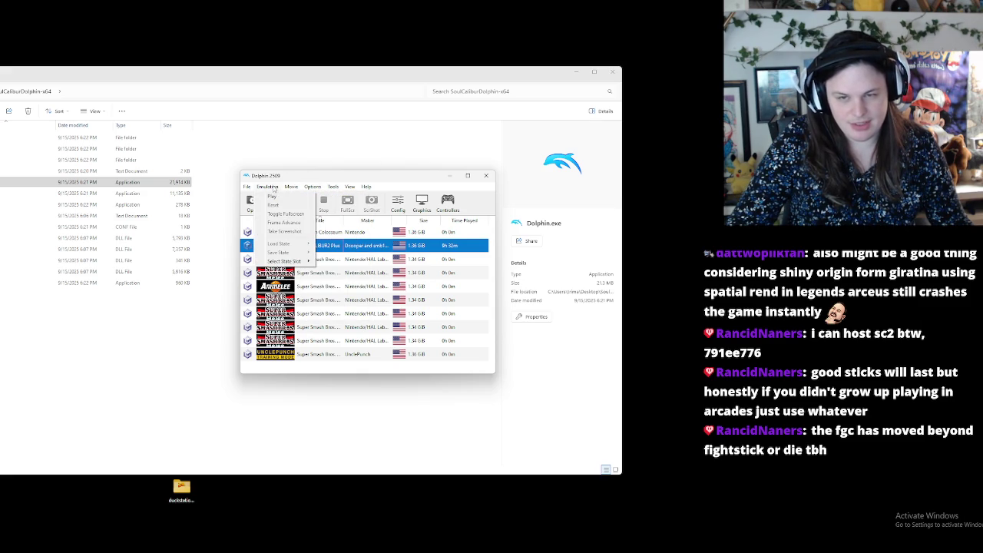
{"action": "mouse_move", "coordinate": [349, 190]}
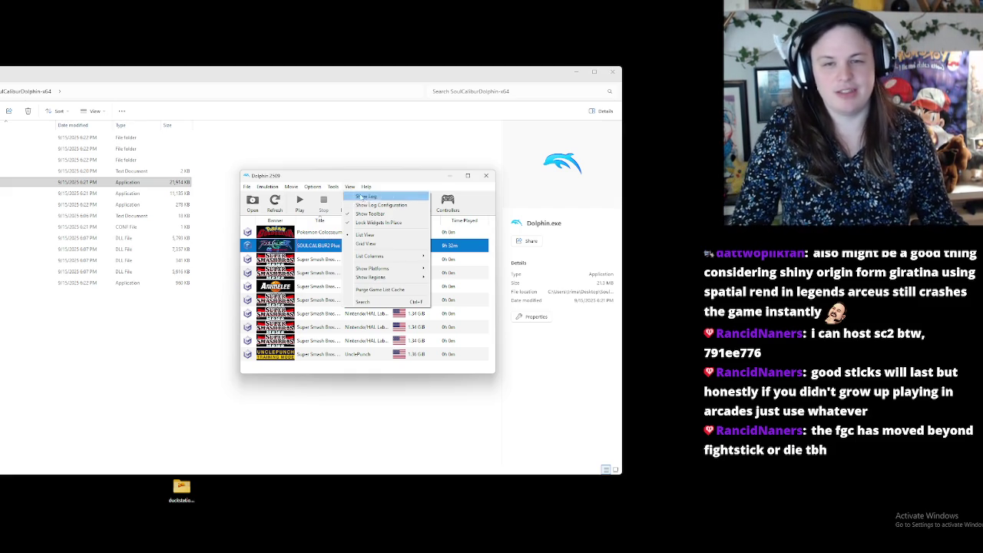
{"action": "mouse_move", "coordinate": [400, 260]}
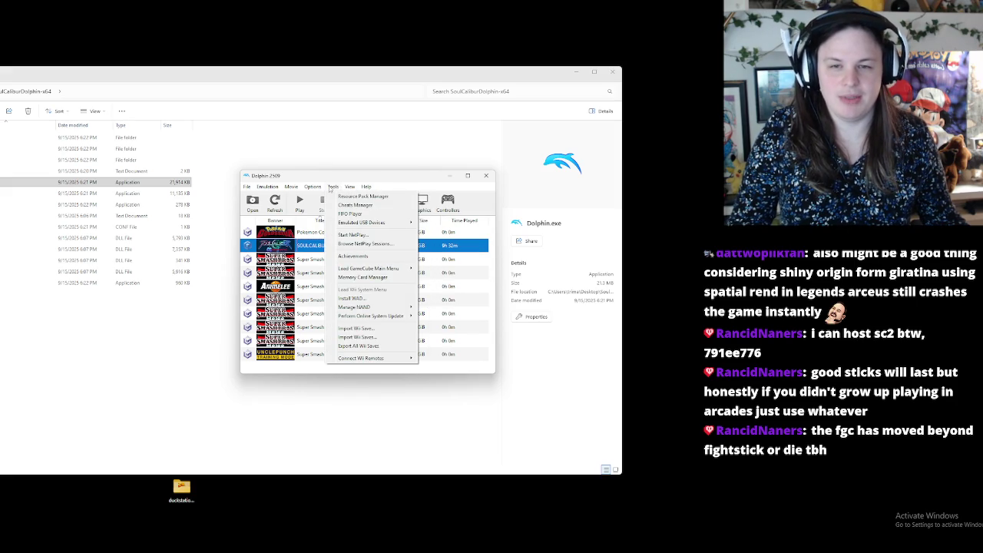
{"action": "left_click", "coordinate": [349, 233]}
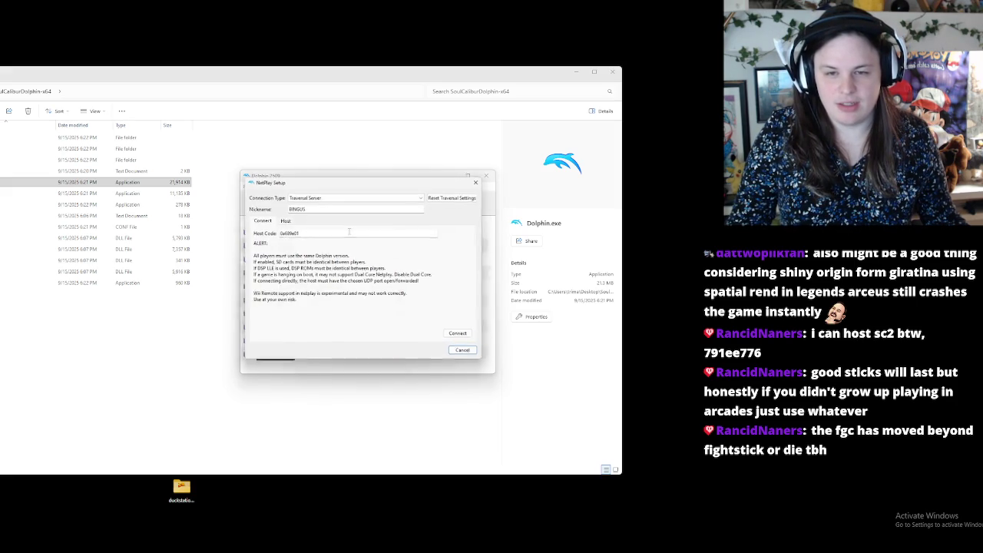
Clear the old host code and paste the new one, which lands in the Nickname field.
{"action": "left_click_drag", "start_coordinate": [281, 232], "coordinate": [438, 235]}
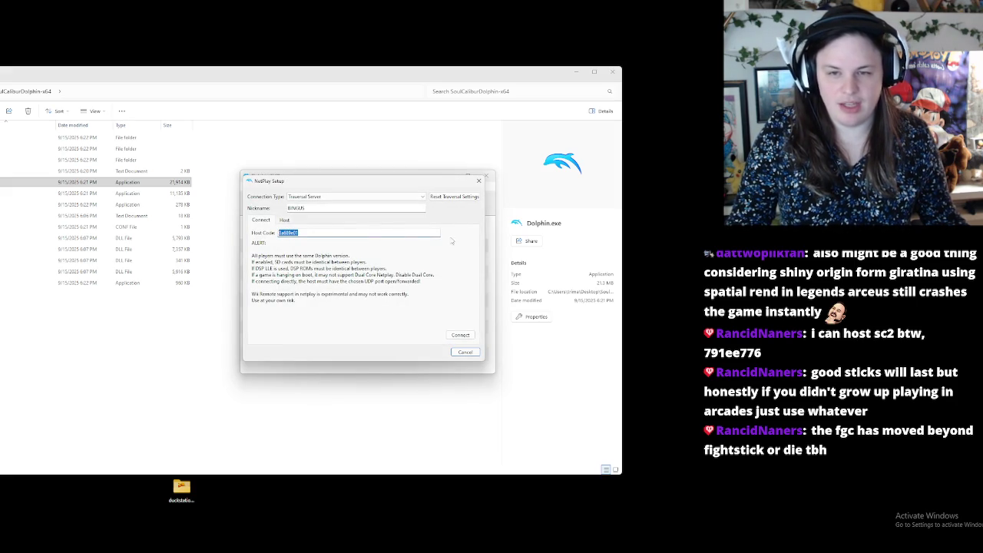
{"action": "key", "text": "BackSpace"}
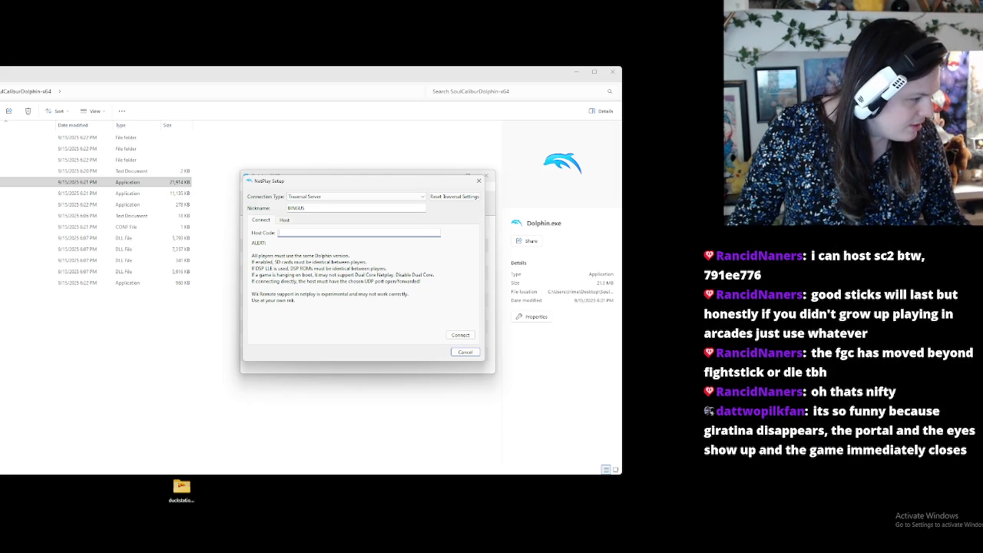
{"action": "key", "text": "alt+Tab"}
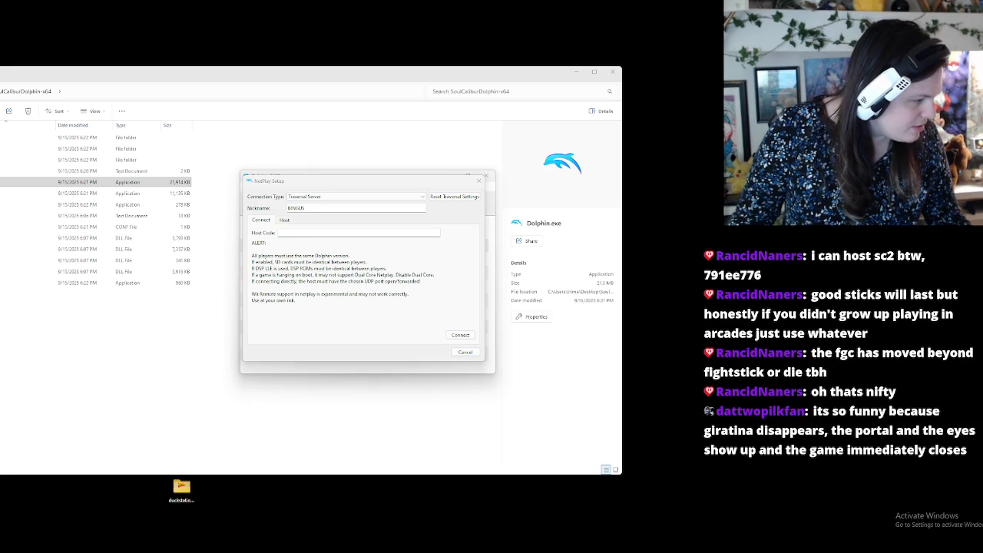
{"action": "double_click", "coordinate": [344, 209]}
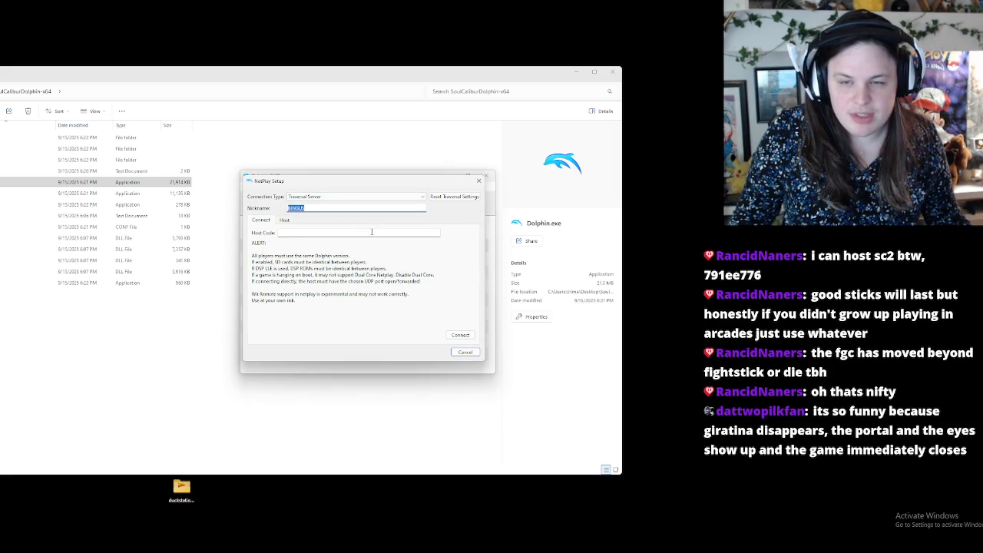
{"action": "type", "text": "791ee776"}
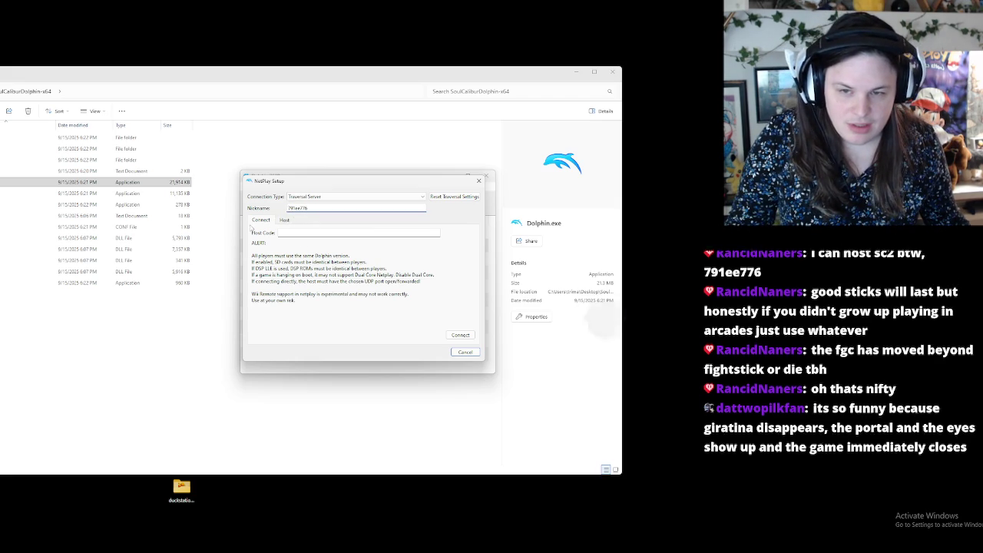
Restore the original nickname, paste the host code into Host Code, and connect.
{"action": "double_click", "coordinate": [325, 209]}
{"action": "key", "text": "ctrl+c"}
{"action": "type", "text": "BINGUS"}
{"action": "left_click", "coordinate": [353, 233]}
{"action": "key", "text": "ctrl+v"}
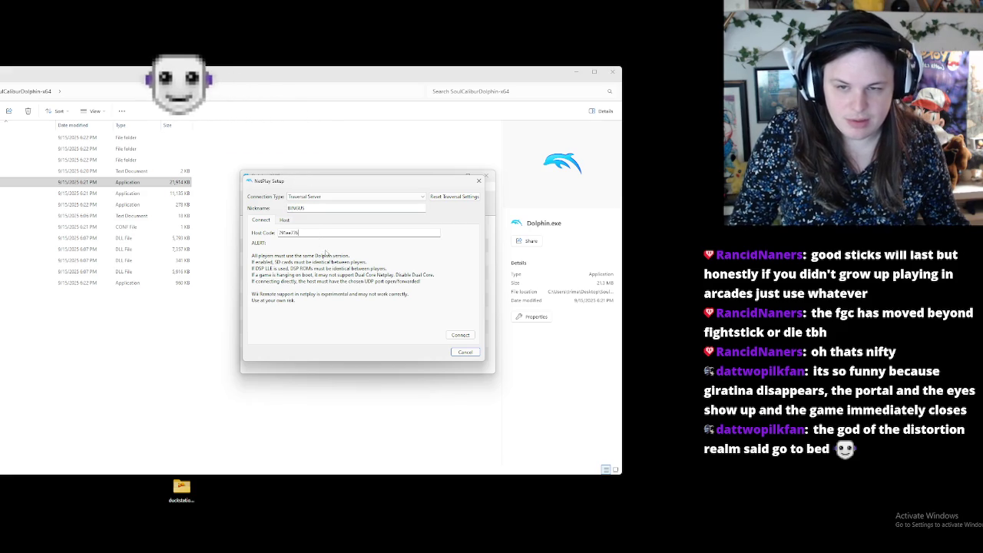
{"action": "left_click", "coordinate": [453, 335]}
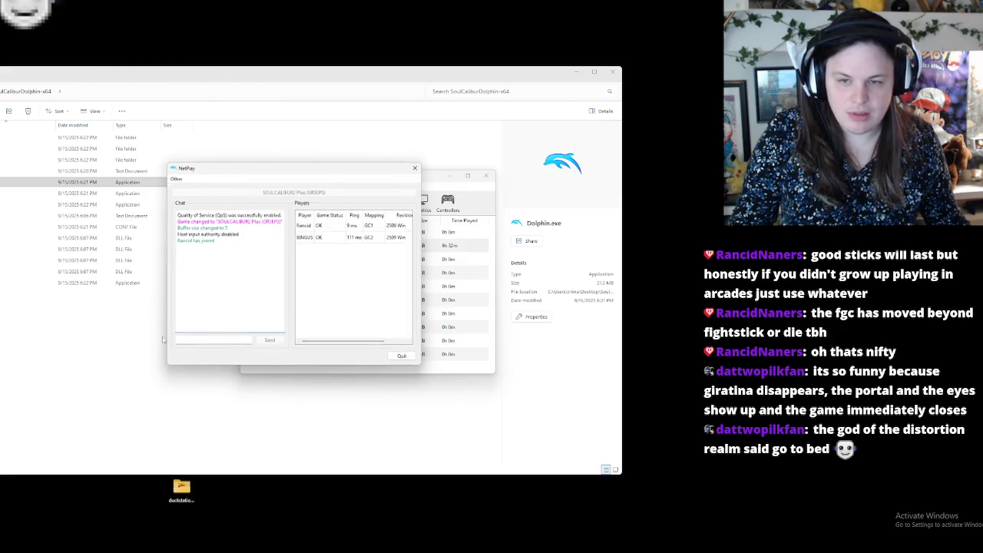
Wait in the NetPlay lobby until SOULCALIBUR2 Plus reaches the PRESS START title screen.
{"action": "mouse_move", "coordinate": [483, 544]}
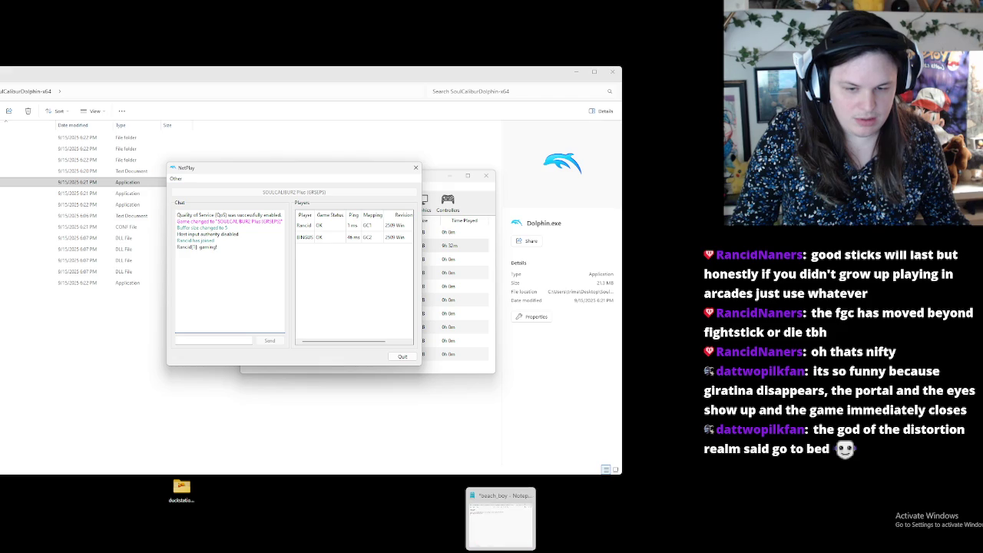
{"action": "left_click", "coordinate": [413, 522]}
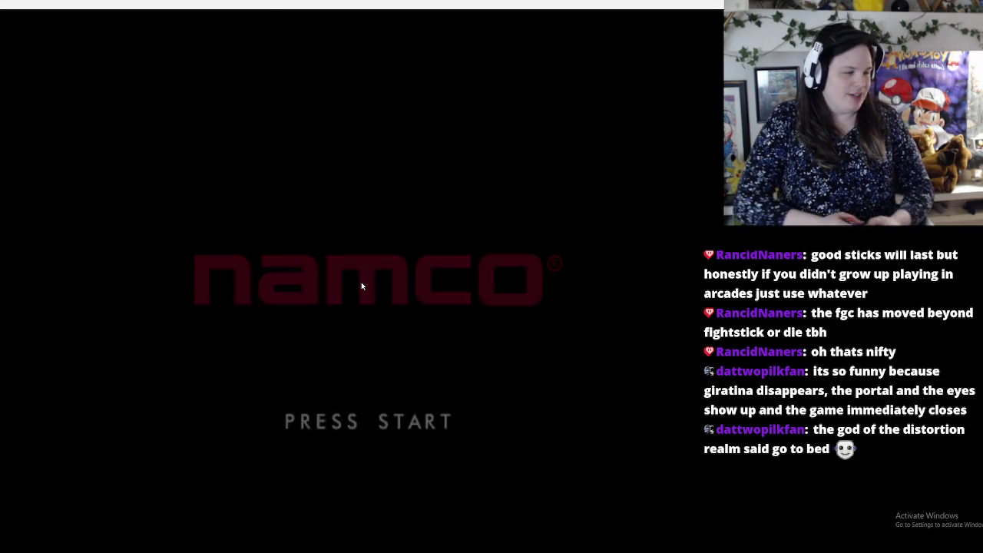
Go from the title screen to Original > VS Battle and confirm Taki for player 1.
{"action": "key", "text": "Return"}
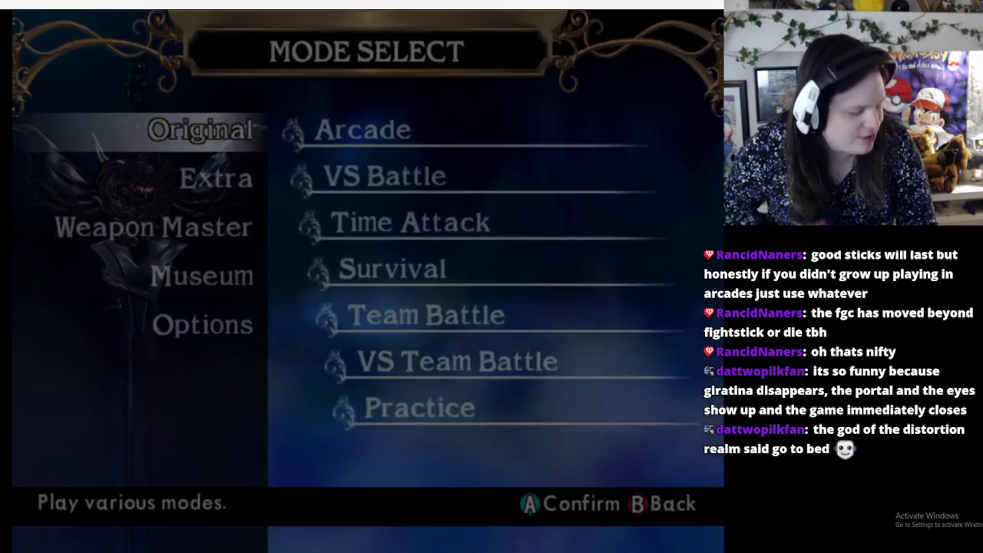
{"action": "key", "text": "Down"}
{"action": "key", "text": "Up"}
{"action": "key", "text": "Return"}
{"action": "key", "text": "Down"}
{"action": "key", "text": "Return"}
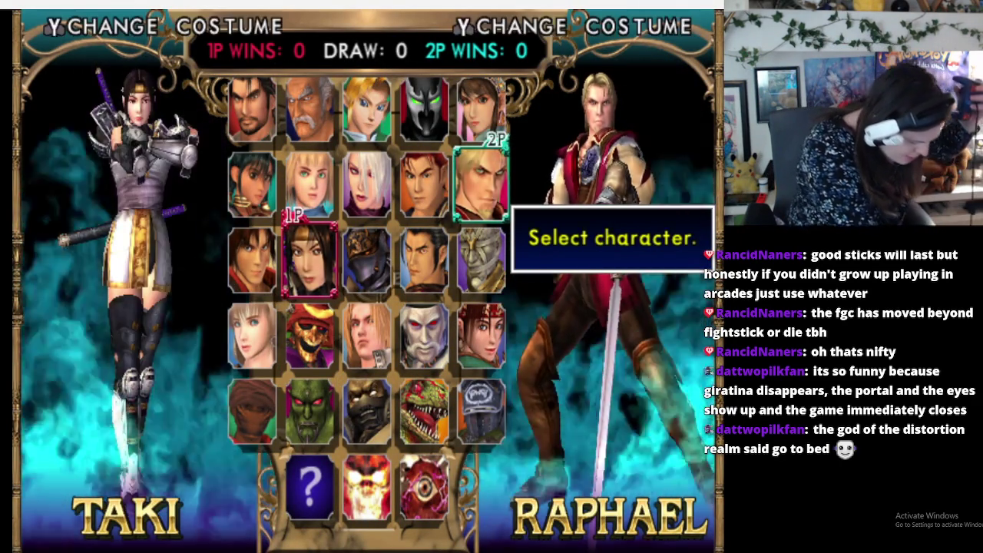
{"action": "key", "text": "Return"}
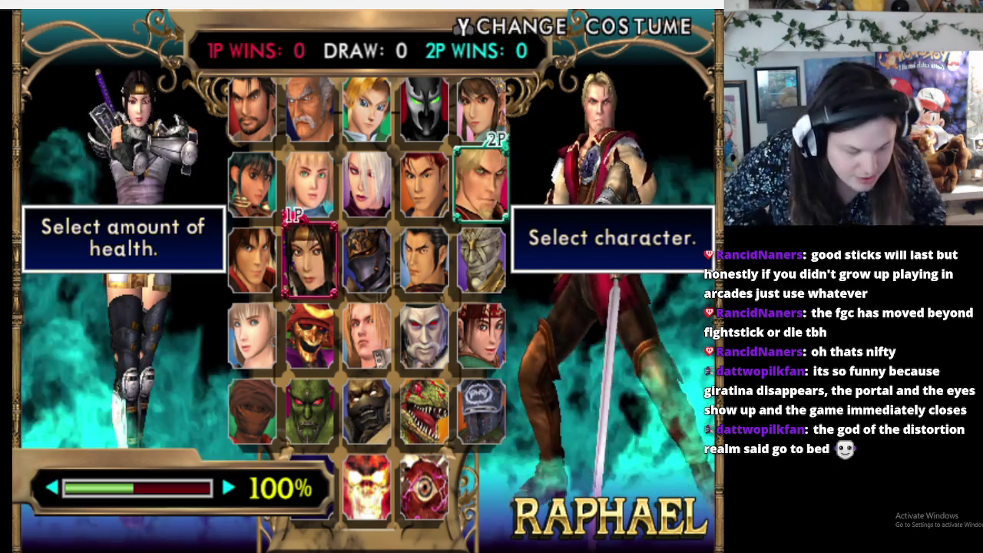
Cancel player 2's Raphael pick and confirm Sophitia for player 2 instead.
{"action": "key", "text": "Escape"}
{"action": "key", "text": "Return"}
{"action": "key", "text": "Escape"}
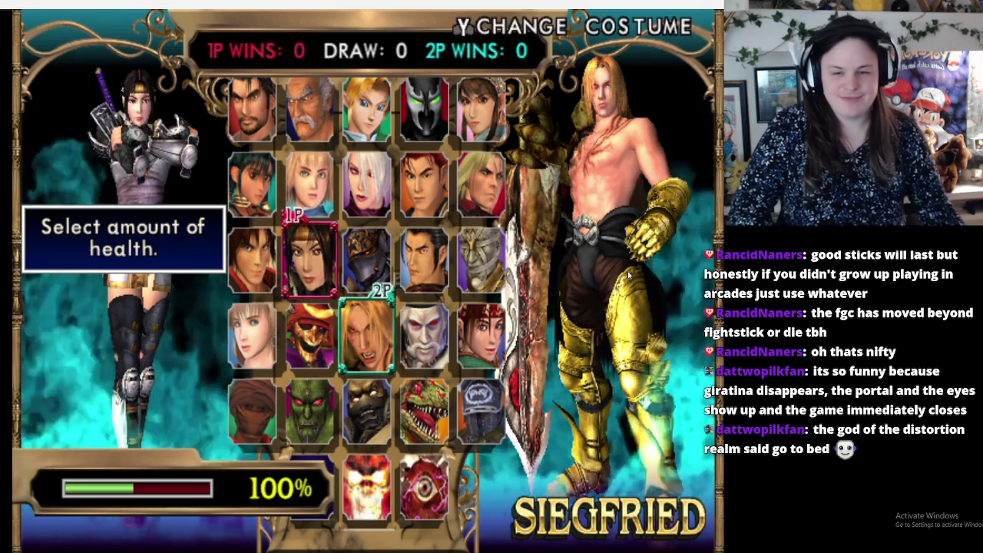
{"action": "key", "text": "Left"}
{"action": "key", "text": "Left"}
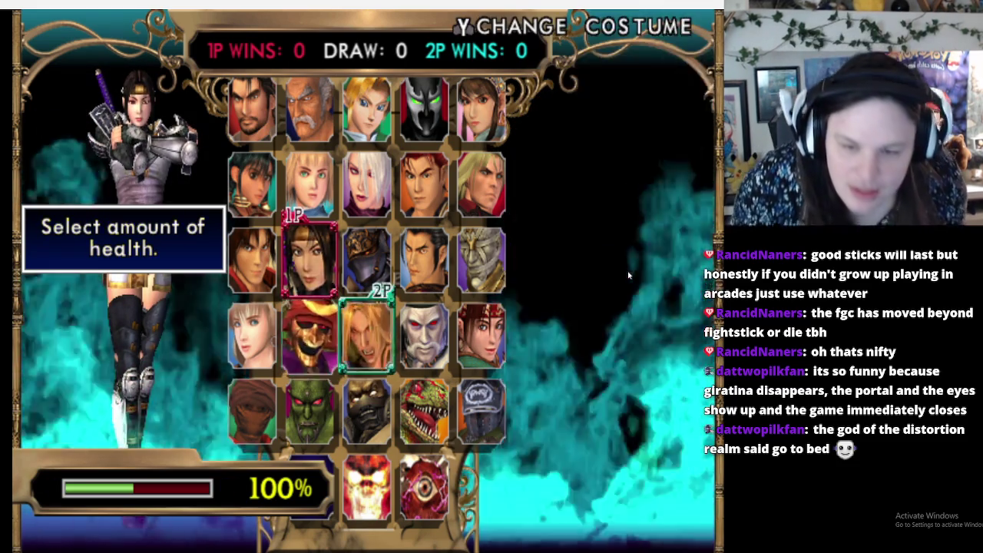
{"action": "key", "text": "Return"}
{"action": "key", "text": "Return"}
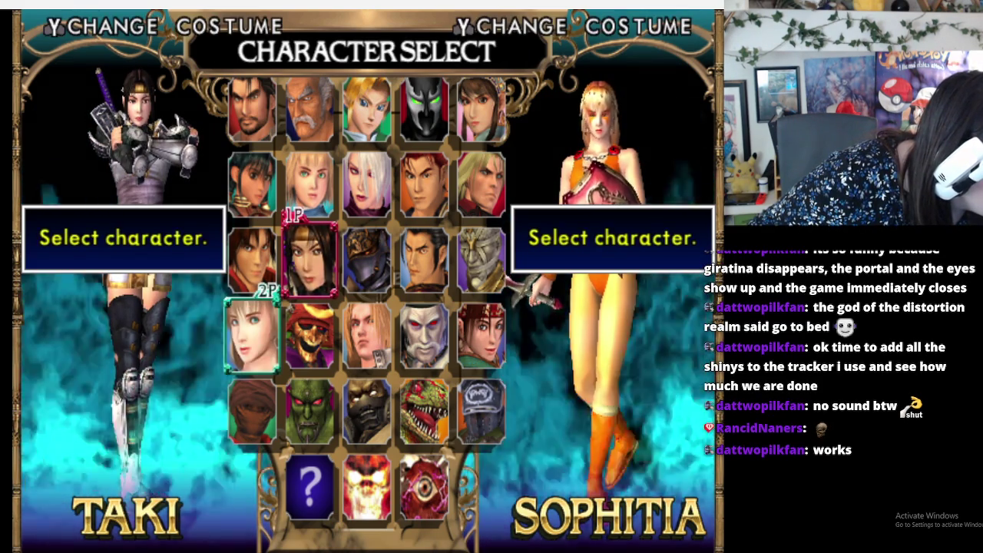
Pause character select and view the Options and player 1 controller settings.
{"action": "key", "text": "Return"}
{"action": "key", "text": "Down"}
{"action": "key", "text": "Return"}
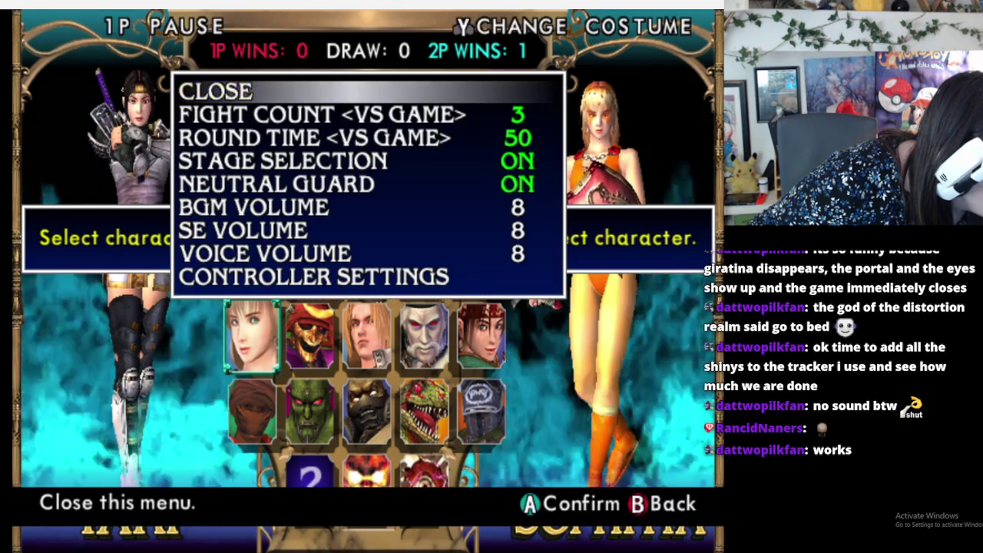
{"action": "key", "text": "Down"}
{"action": "key", "text": "Down"}
{"action": "key", "text": "Down"}
{"action": "key", "text": "Down"}
{"action": "key", "text": "Down"}
{"action": "key", "text": "Down"}
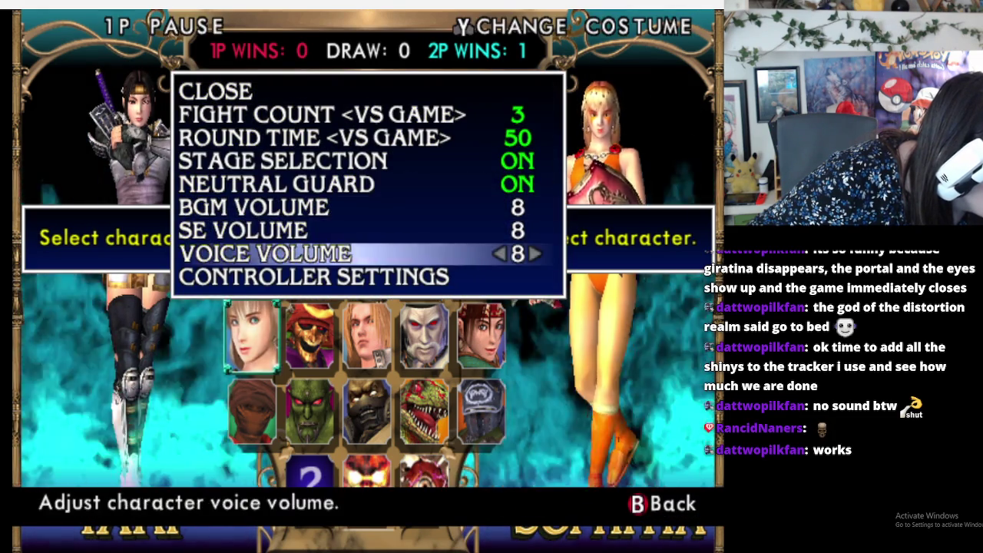
{"action": "key", "text": "Return"}
{"action": "key", "text": "Down"}
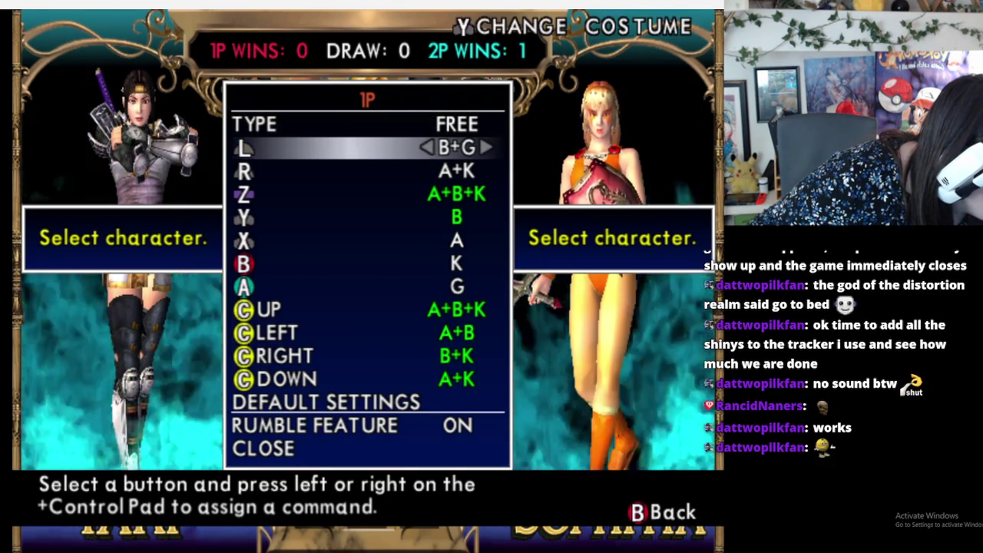
Close the controller settings, options and pause menus unchanged, then confirm Taki for player 1.
{"action": "key", "text": "Up"}
{"action": "key", "text": "Up"}
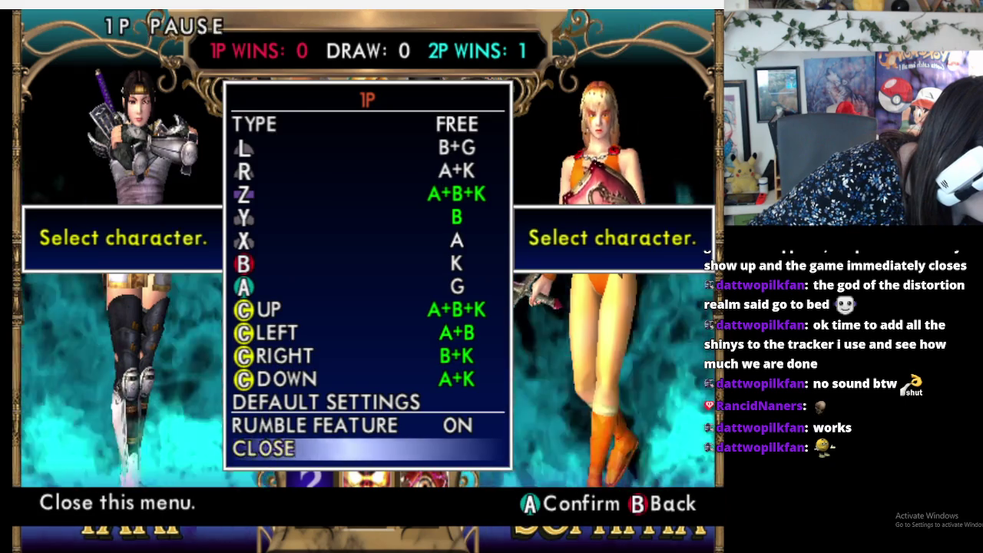
{"action": "key", "text": "Return"}
{"action": "key", "text": "Up"}
{"action": "key", "text": "Up"}
{"action": "key", "text": "Up"}
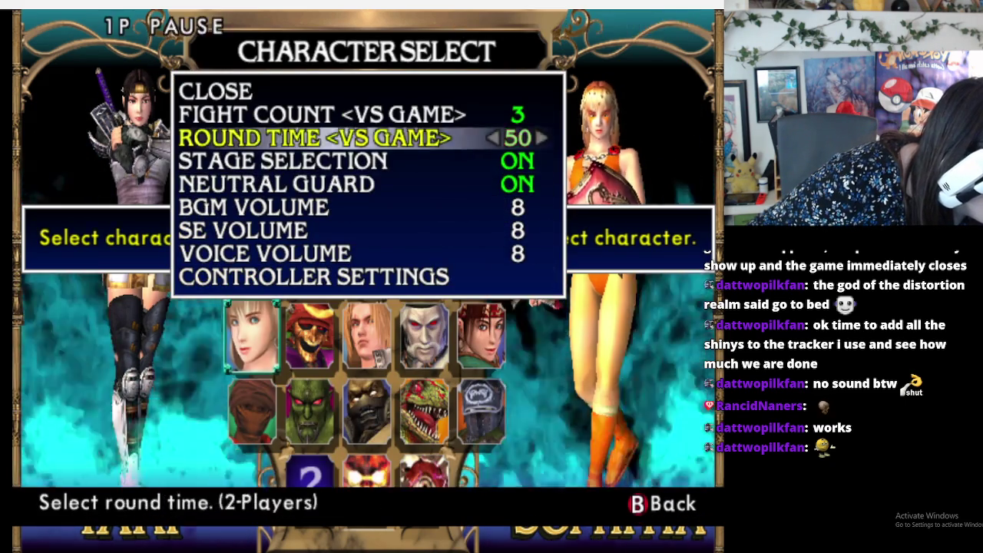
{"action": "key", "text": "Return"}
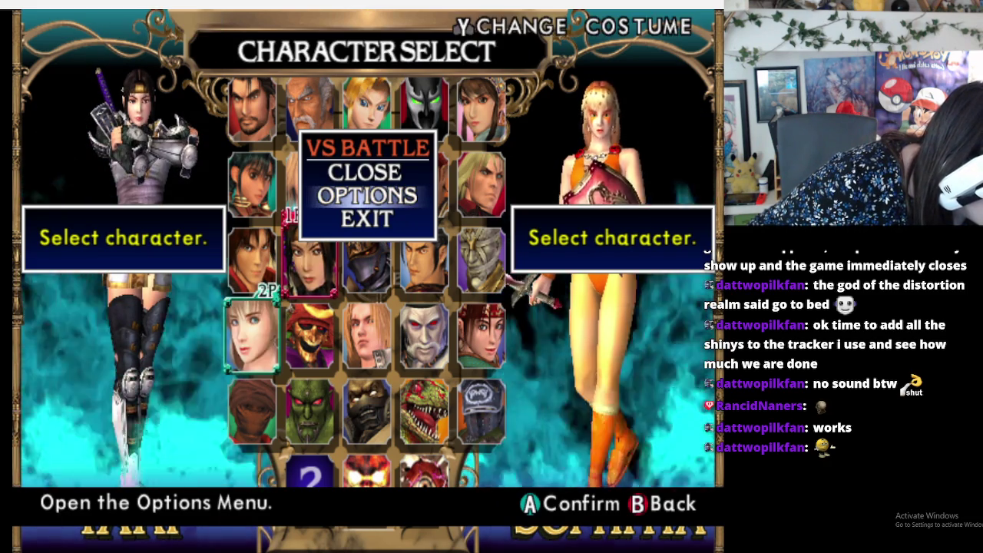
{"action": "key", "text": "Up"}
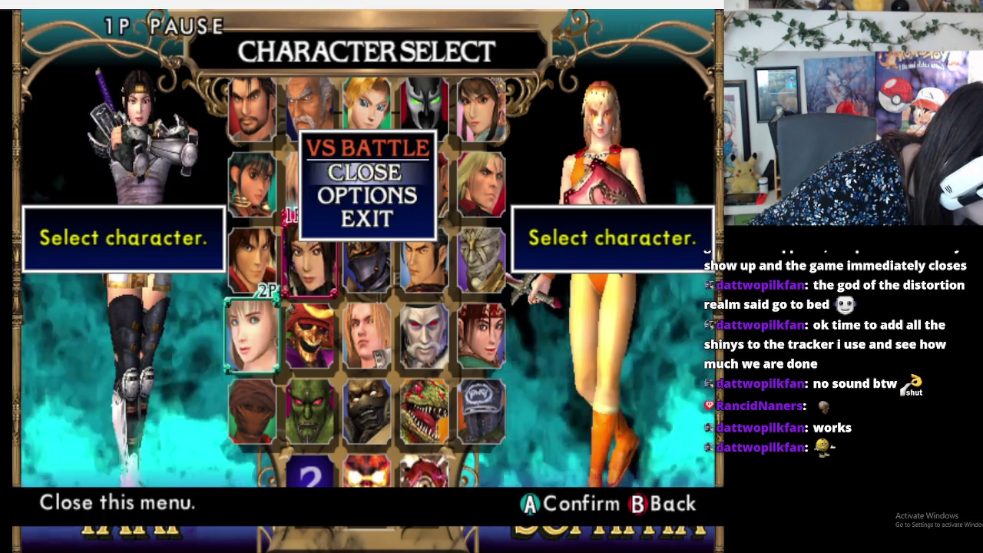
{"action": "key", "text": "Return"}
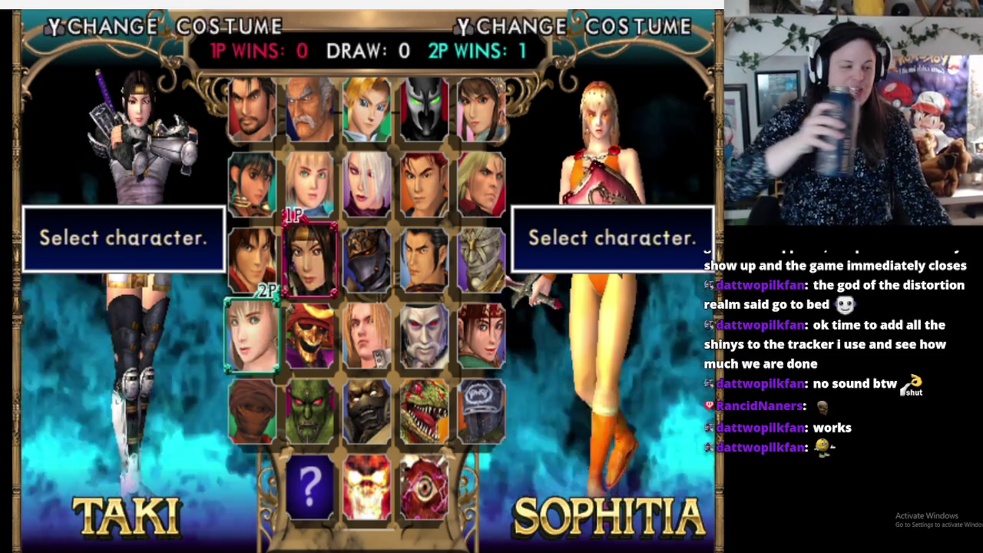
{"action": "key", "text": "Return"}
{"action": "key", "text": "Return"}
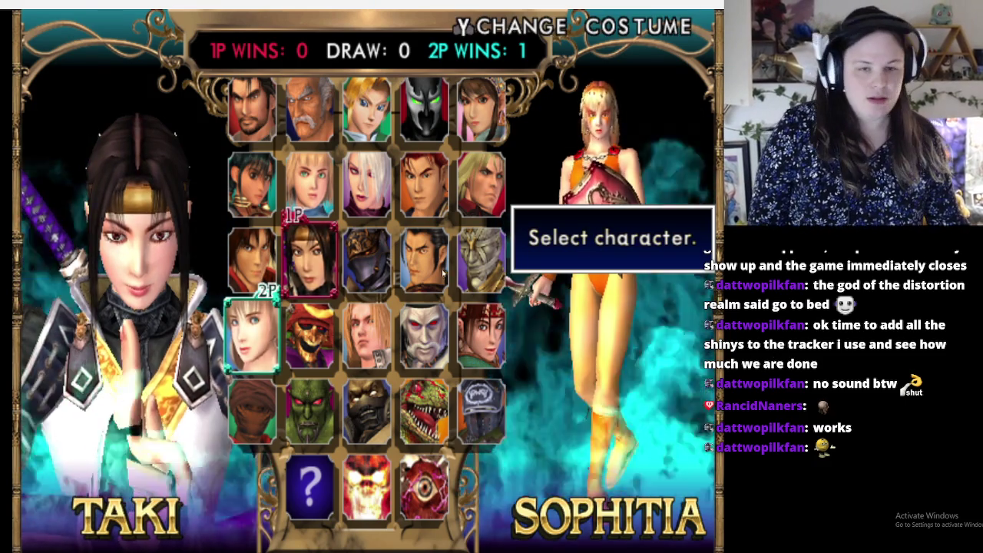
Move player 2's cursor left to Sophitia and lock her in against Taki.
{"action": "key", "text": "Left"}
{"action": "key", "text": "Left"}
{"action": "key", "text": "Left"}
{"action": "key", "text": "Left"}
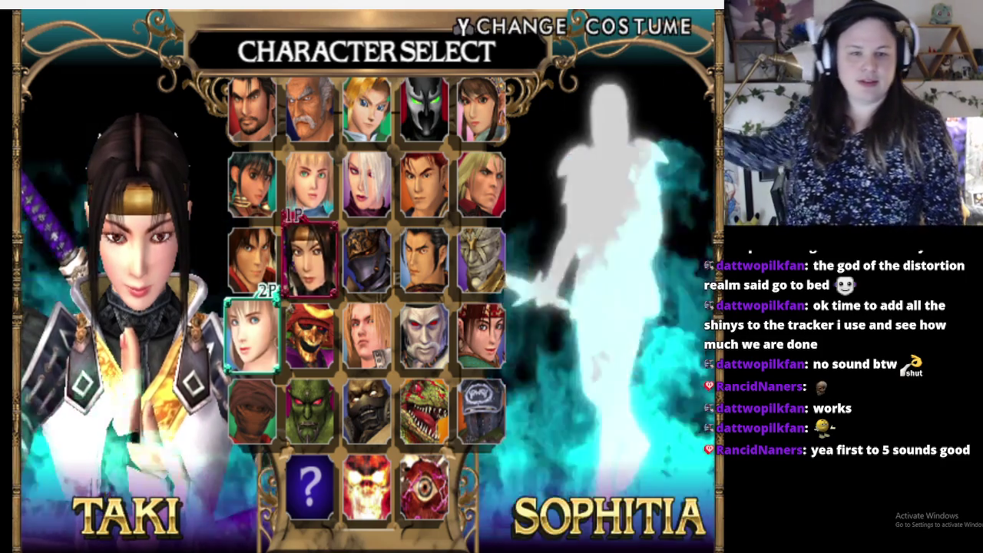
{"action": "key", "text": "Return"}
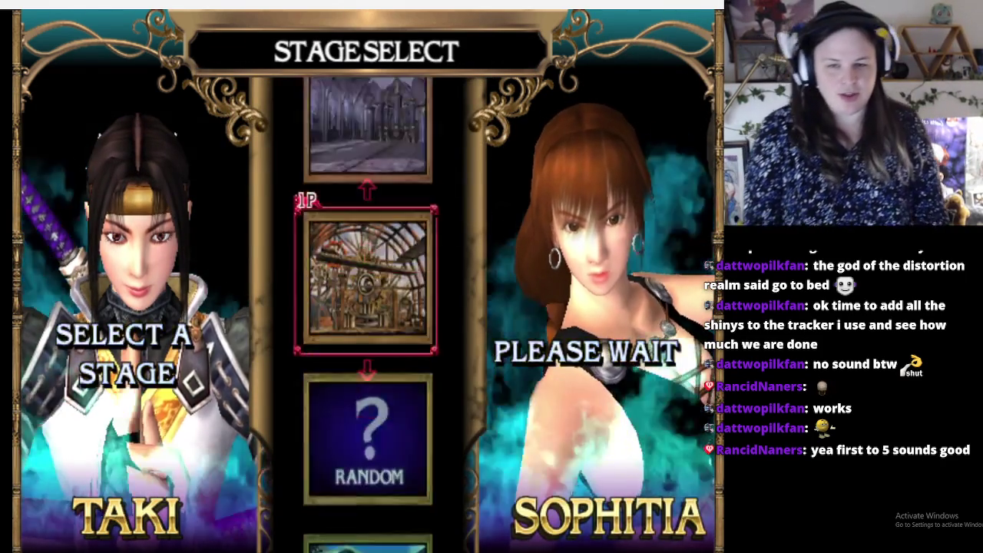
Confirm the RANDOM stage to start the Taki vs Sophitia VS Battle.
{"action": "key", "text": "Return"}
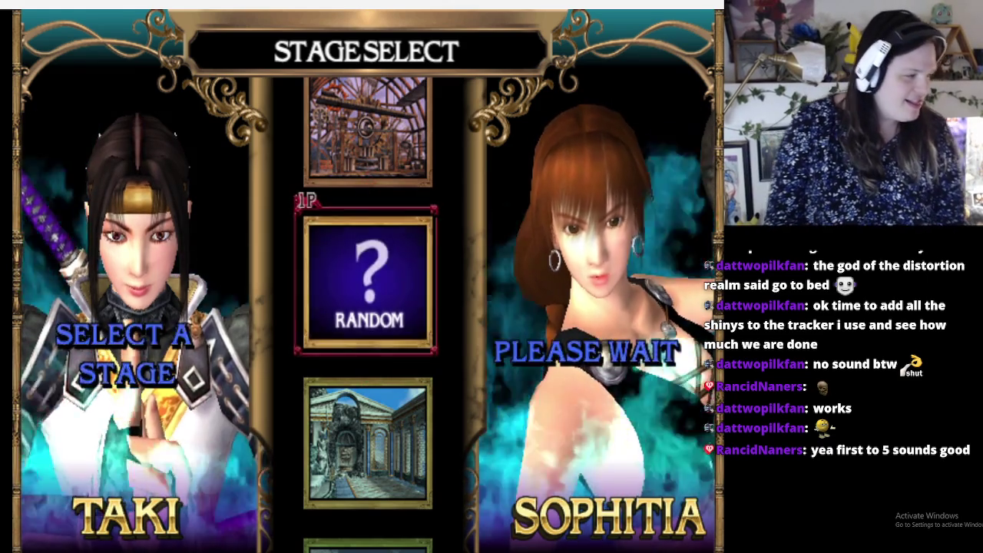